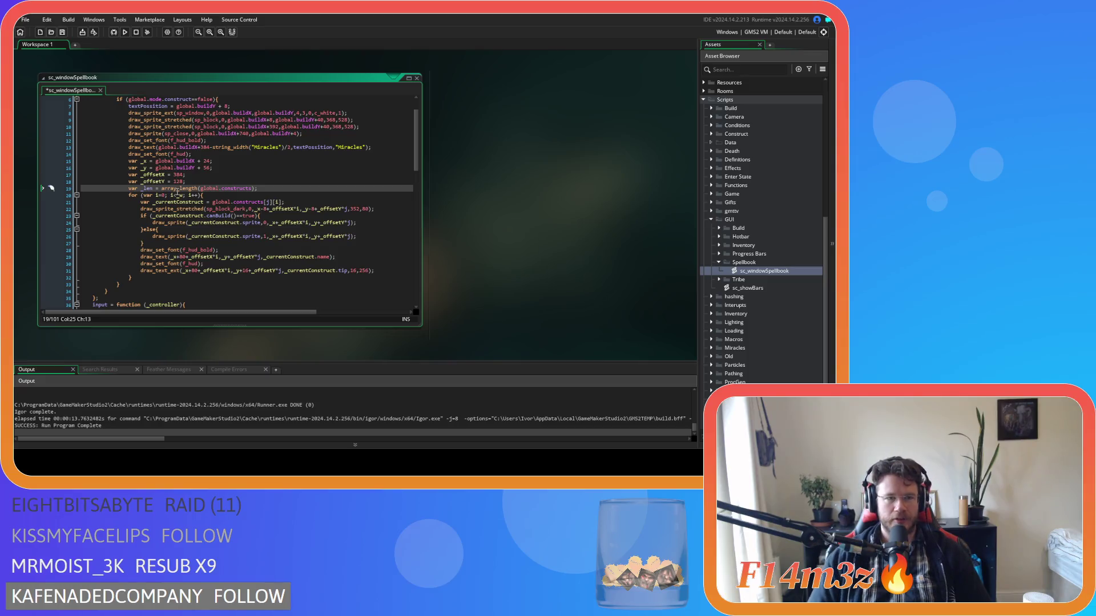
# Change global.buildX to global.spellbookX on line 15
pyautogui.hotkey('ctrl', 's')
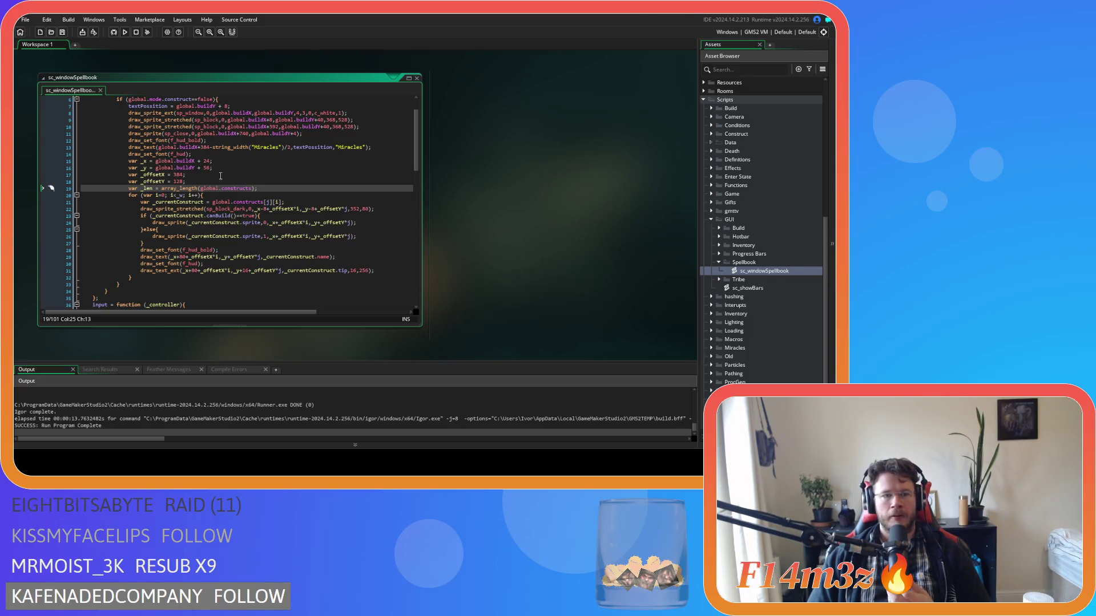
pyautogui.click(179, 162)
pyautogui.press('Delete')
pyautogui.press('Delete')
pyautogui.press('Delete')
pyautogui.write('window')
pyautogui.press('BackSpace')
pyautogui.press('BackSpace')
pyautogui.press('BackSpace')
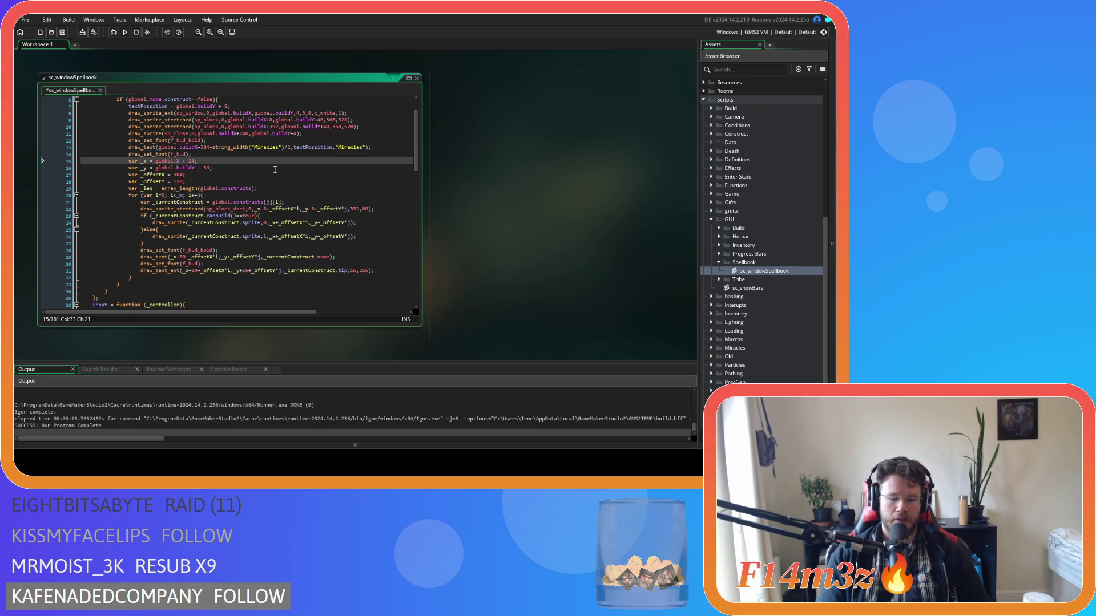
pyautogui.write('spell')
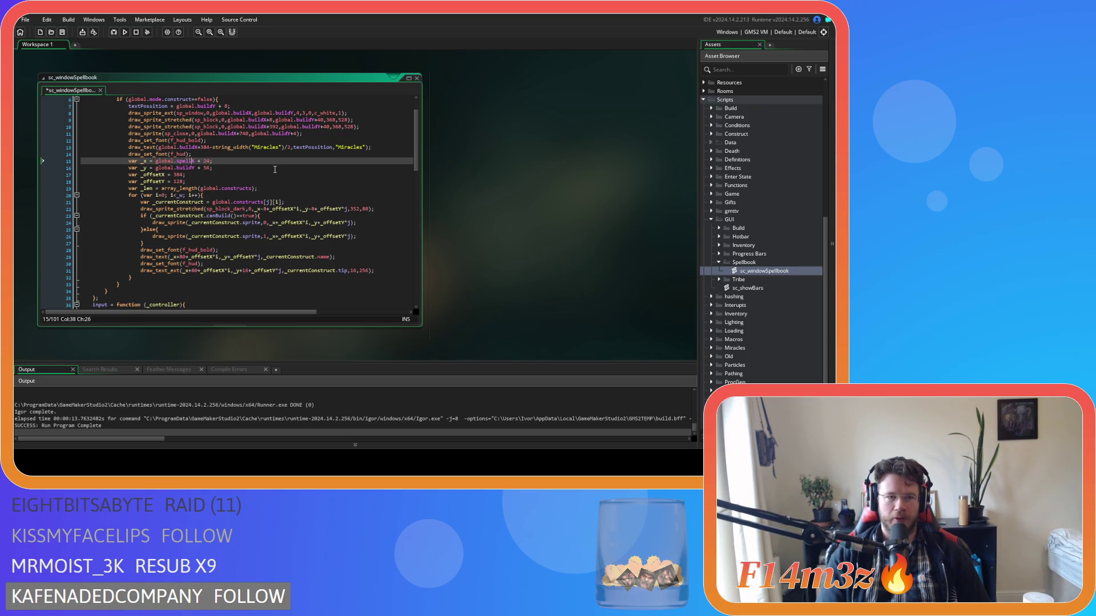
pyautogui.write('boo')
pyautogui.hotkey('shift', 'Left')
pyautogui.hotkey('shift', 'Left')
pyautogui.hotkey('shift', 'Left')
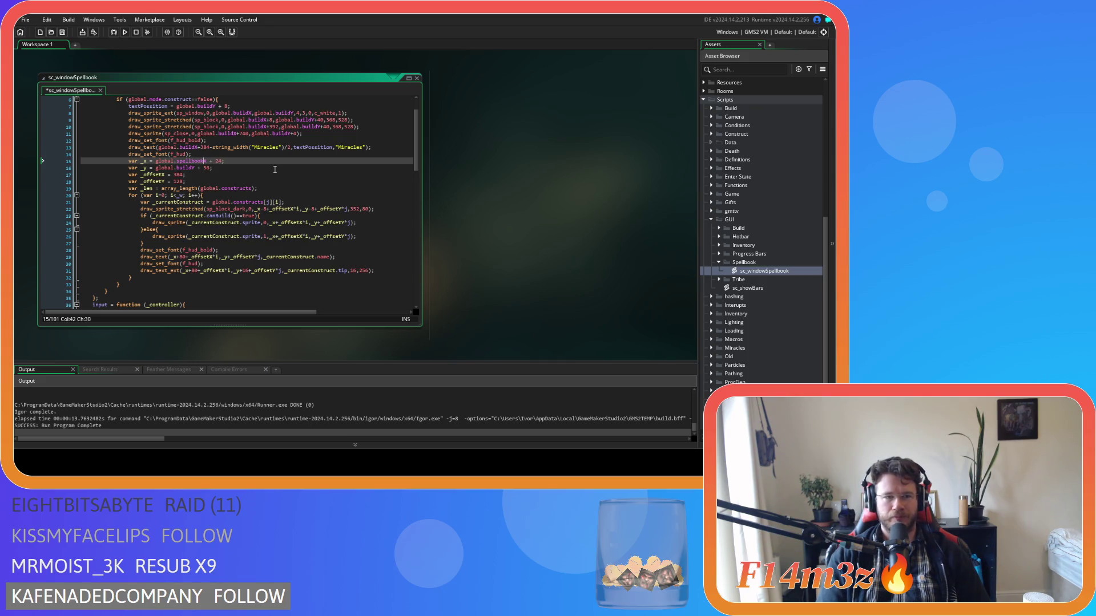
pyautogui.write('llbook')
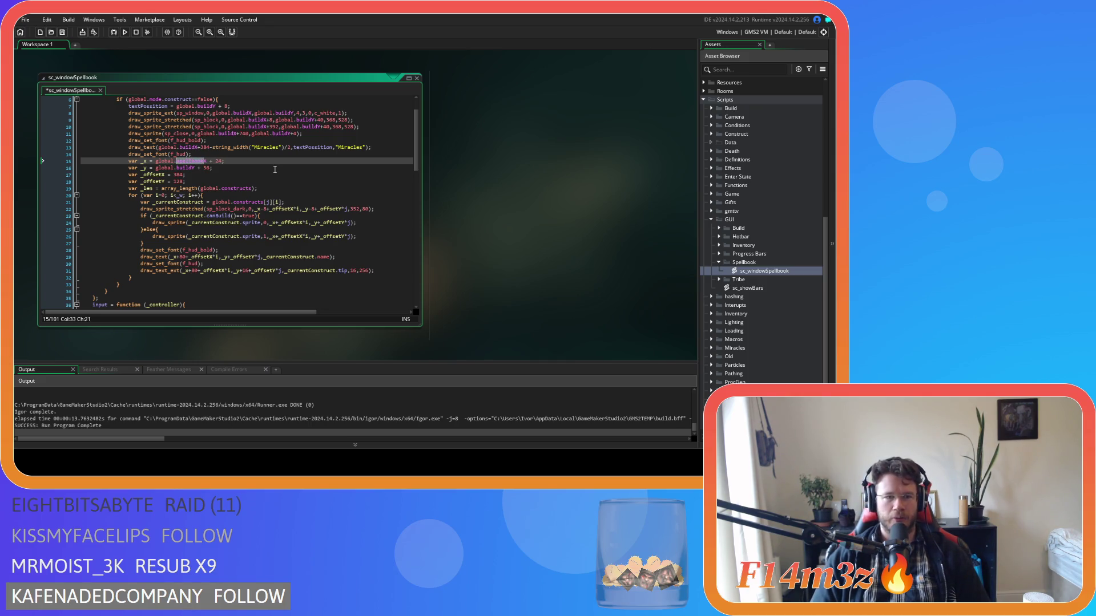
# Change global.buildY to global.spellbookY on line 16 and save the script
pyautogui.click(192, 168)
pyautogui.click(190, 167)
pyautogui.moveTo(190, 168); pyautogui.dragTo(177, 168)
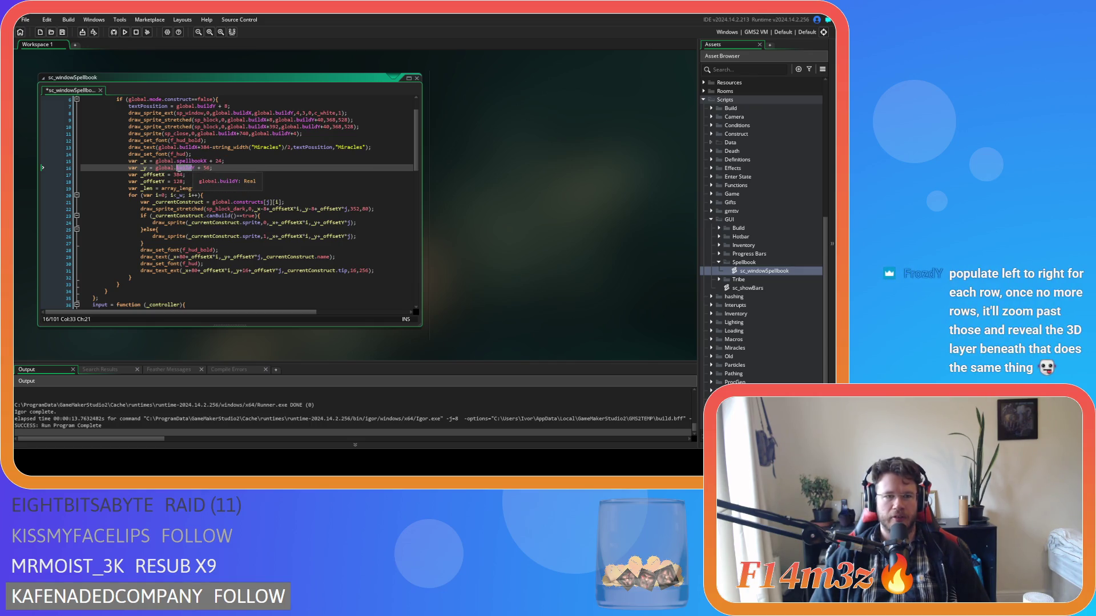
pyautogui.write('spellbook')
pyautogui.hotkey('ctrl', 's')
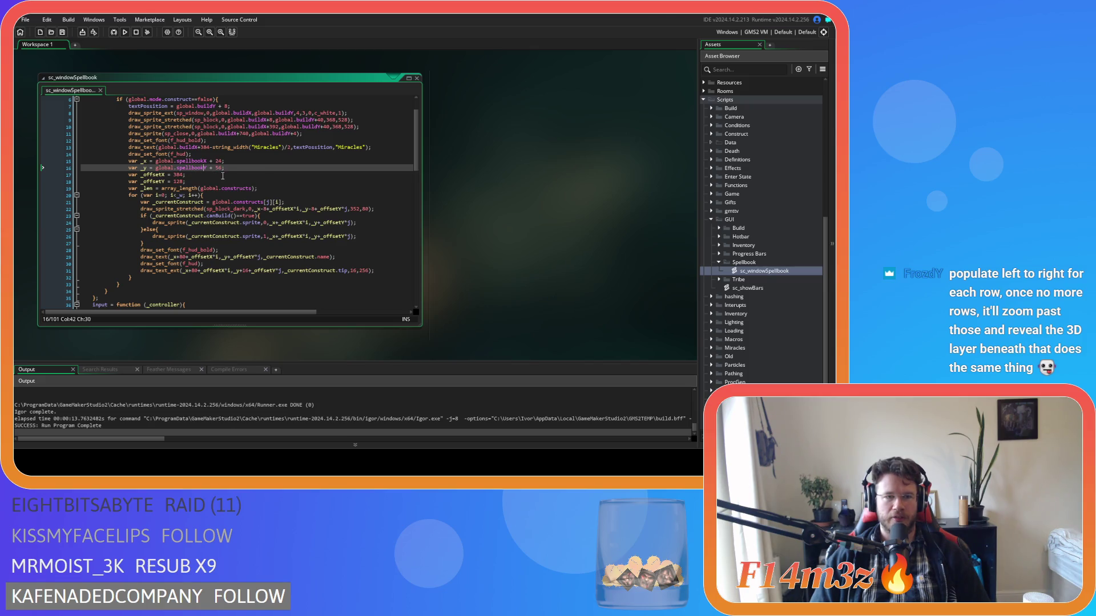
pyautogui.click(225, 168)
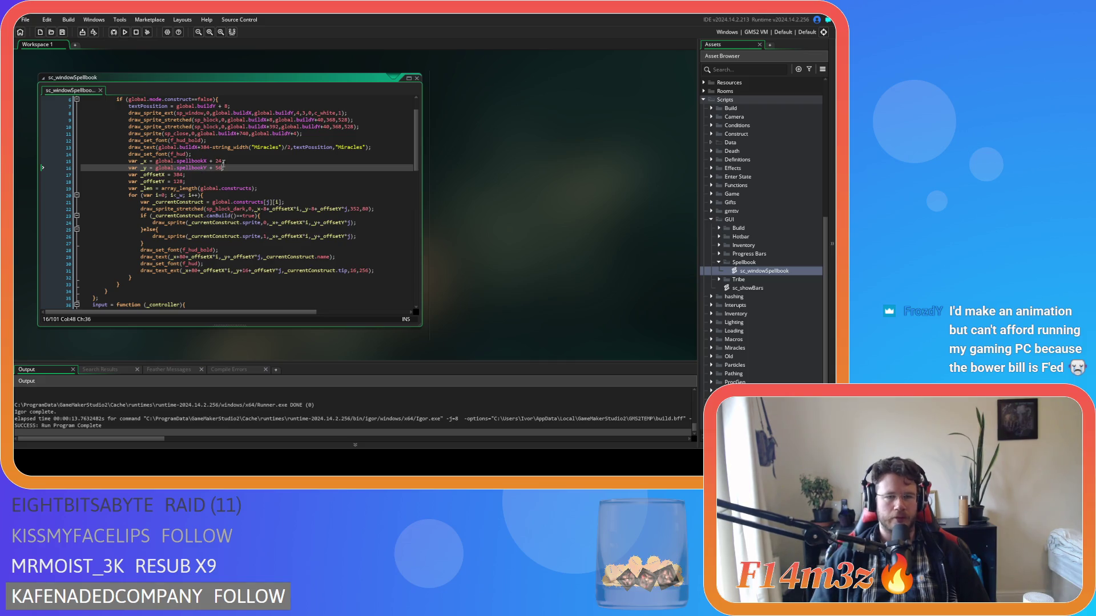
# Make _len use global.spellbook instead of array_length(global.constructs)
pyautogui.click(266, 175)
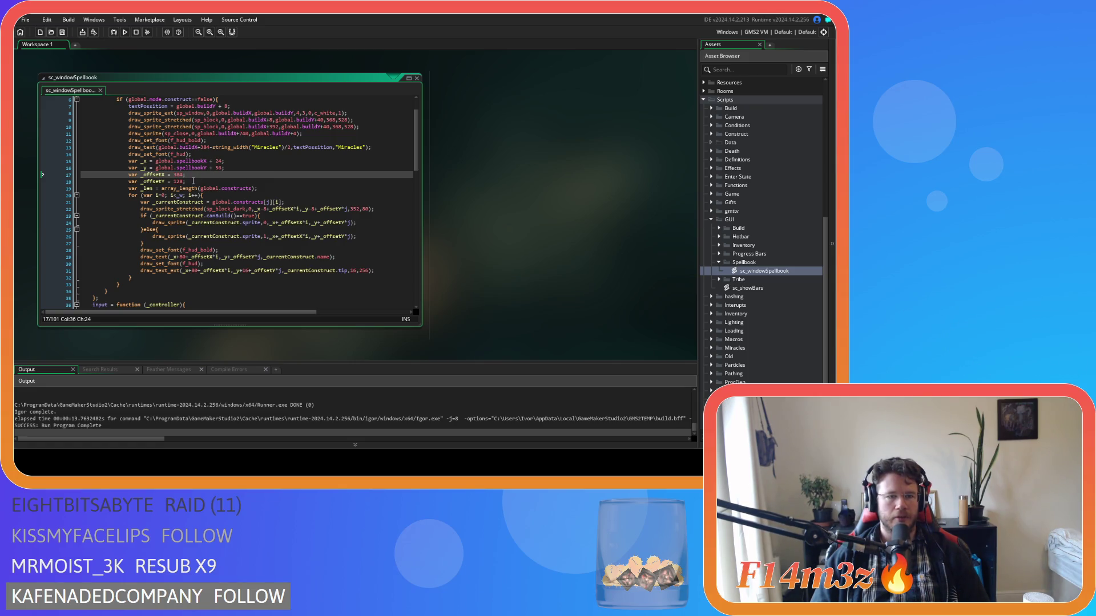
pyautogui.click(204, 181)
pyautogui.press('Up')
pyautogui.press('Up')
pyautogui.press('Up')
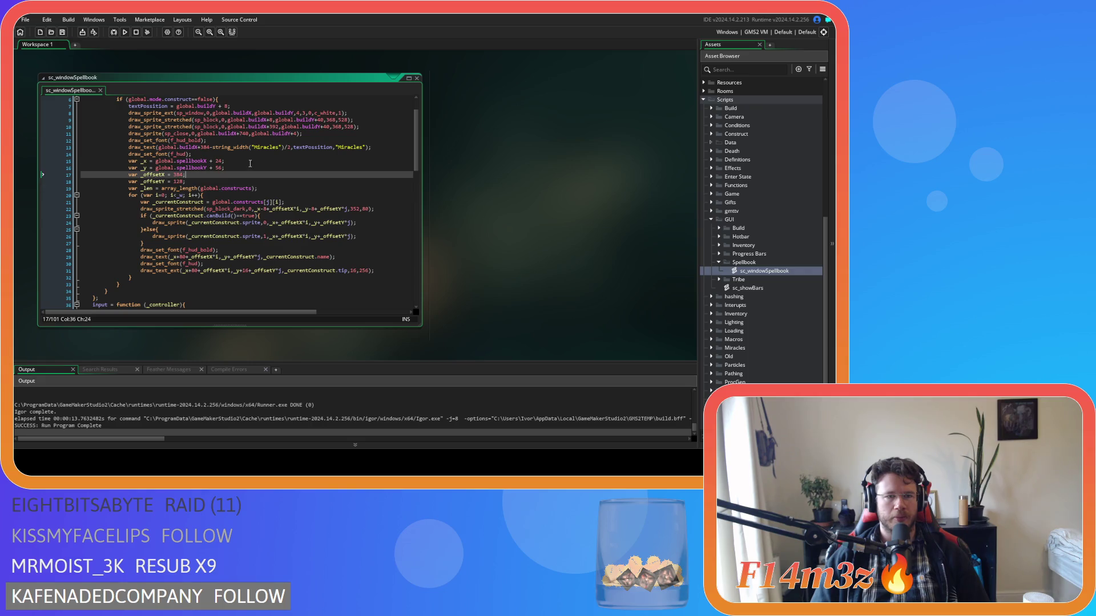
pyautogui.click(260, 140)
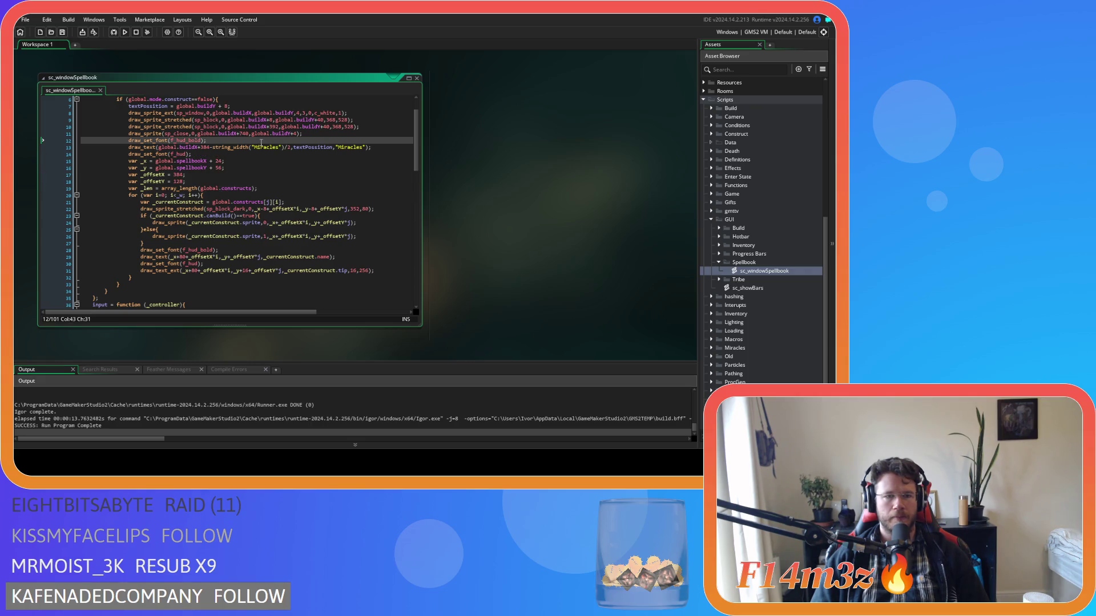
pyautogui.click(247, 155)
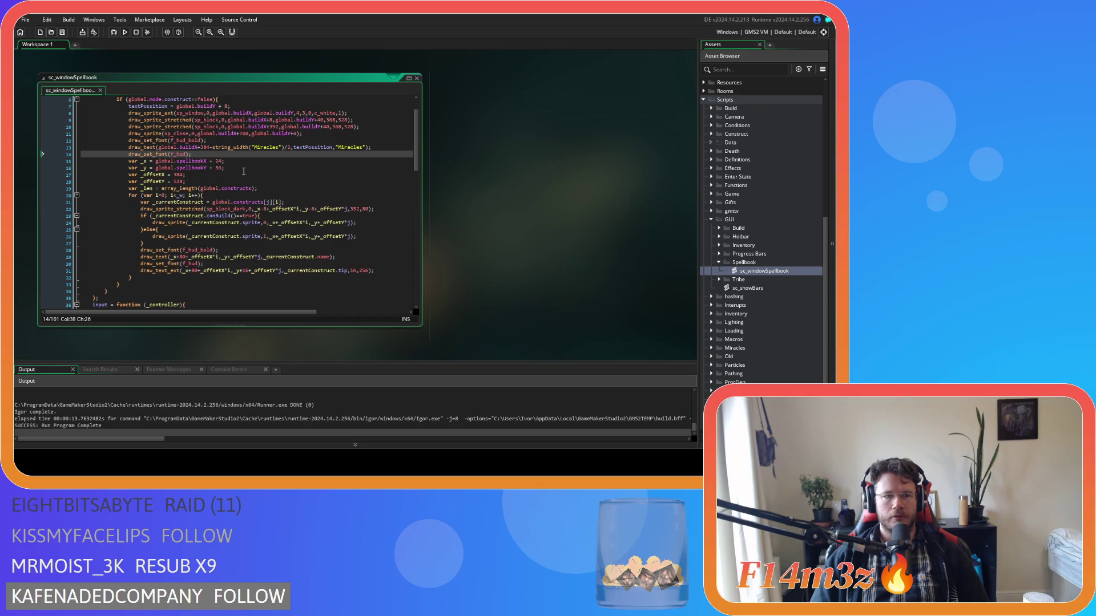
pyautogui.doubleClick(249, 188)
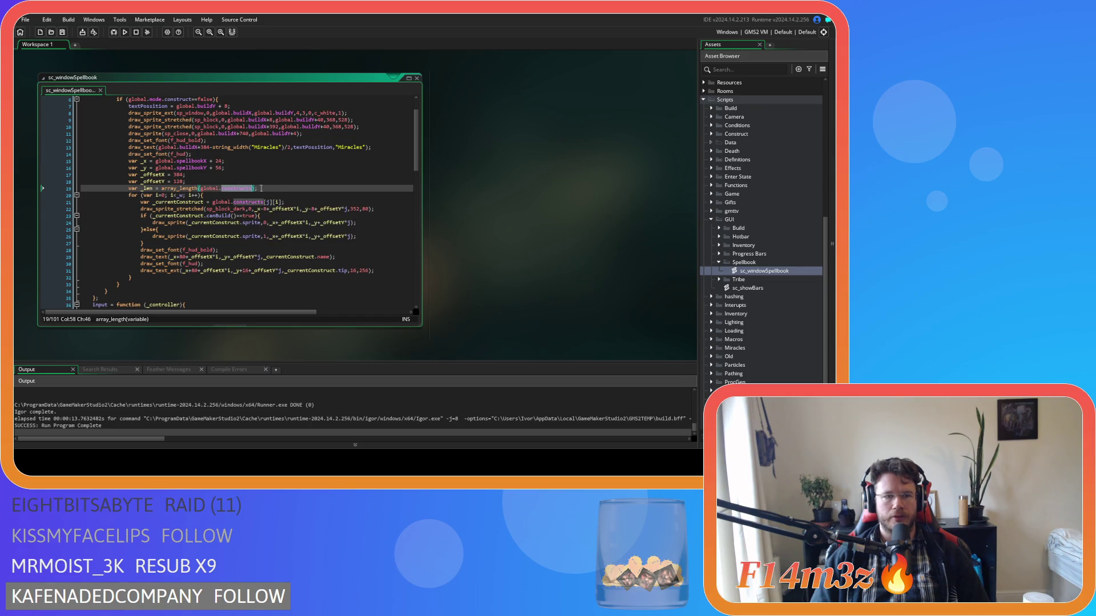
pyautogui.write('spell')
pyautogui.press('Return')
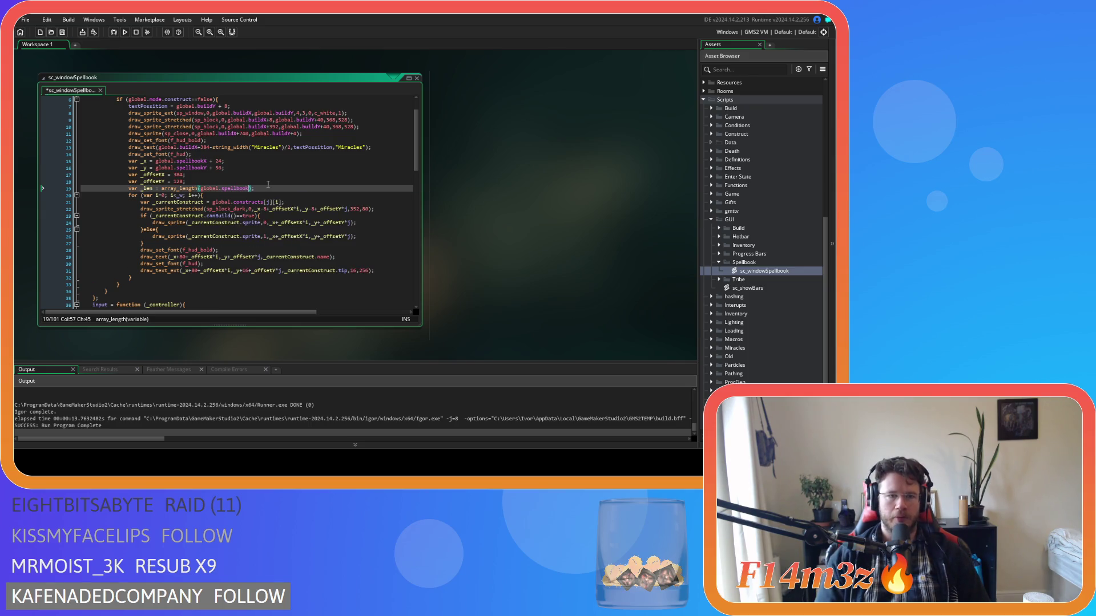
# Replace the _w loop limit with _len and save the script
pyautogui.doubleClick(181, 195)
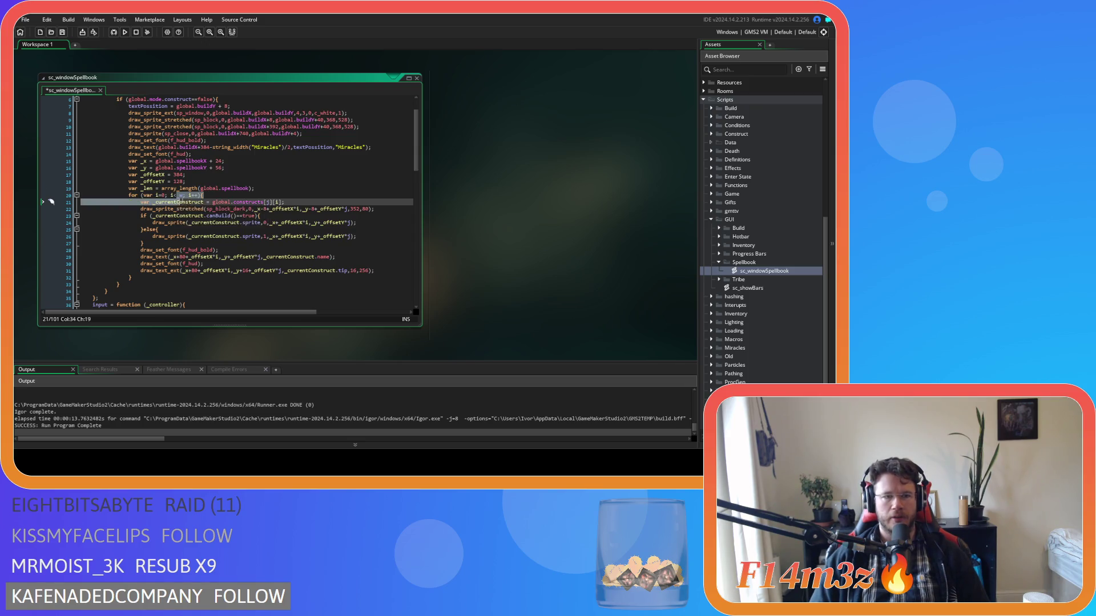
pyautogui.write('_len')
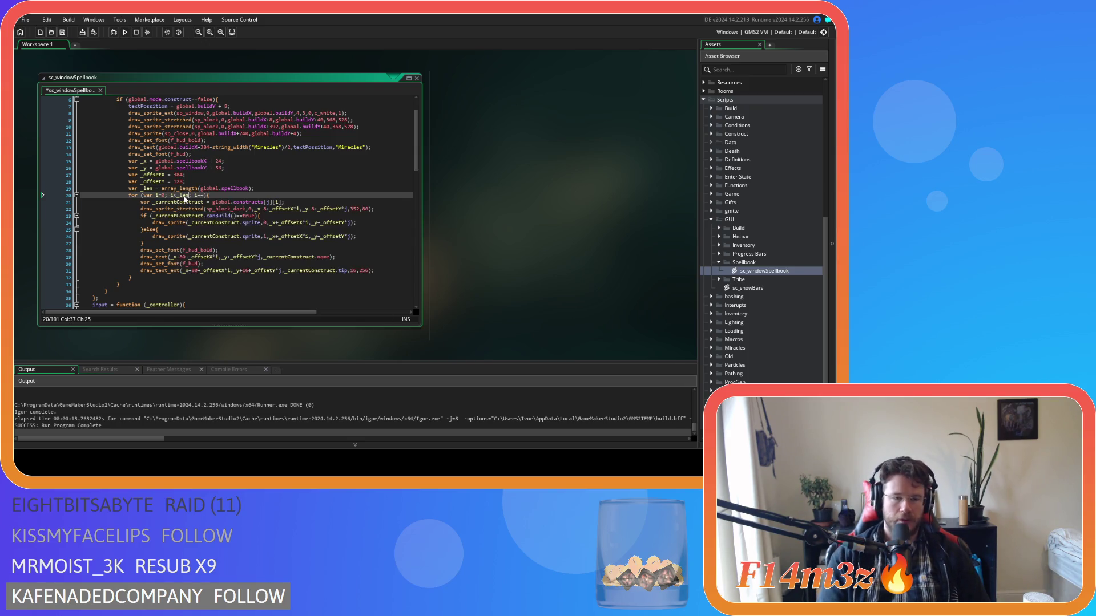
pyautogui.click(219, 230)
pyautogui.hotkey('ctrl', 's')
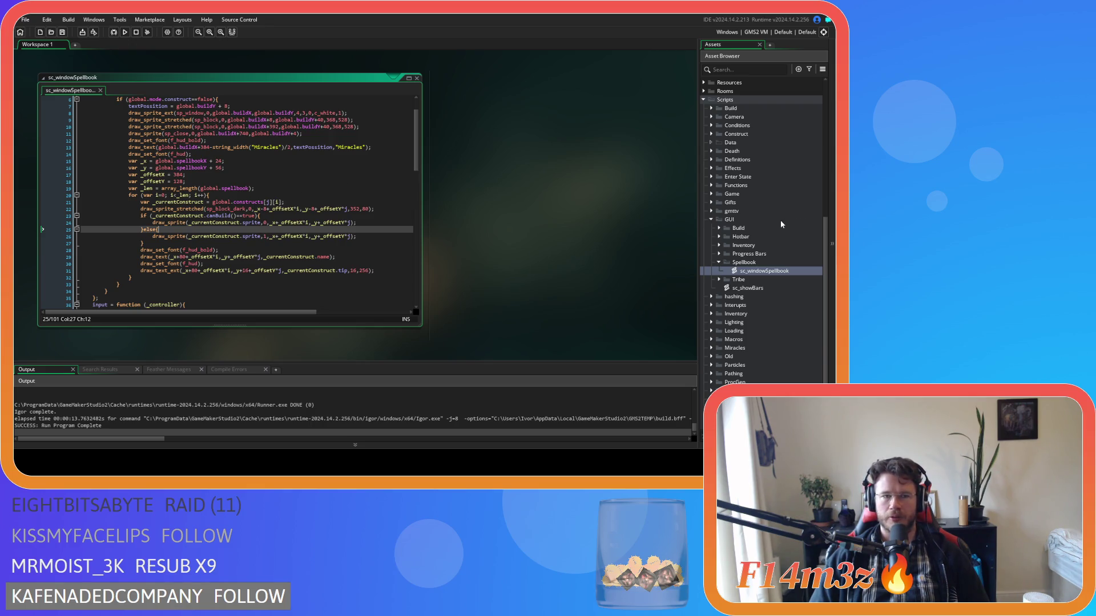
pyautogui.scroll(9, 779, 221)
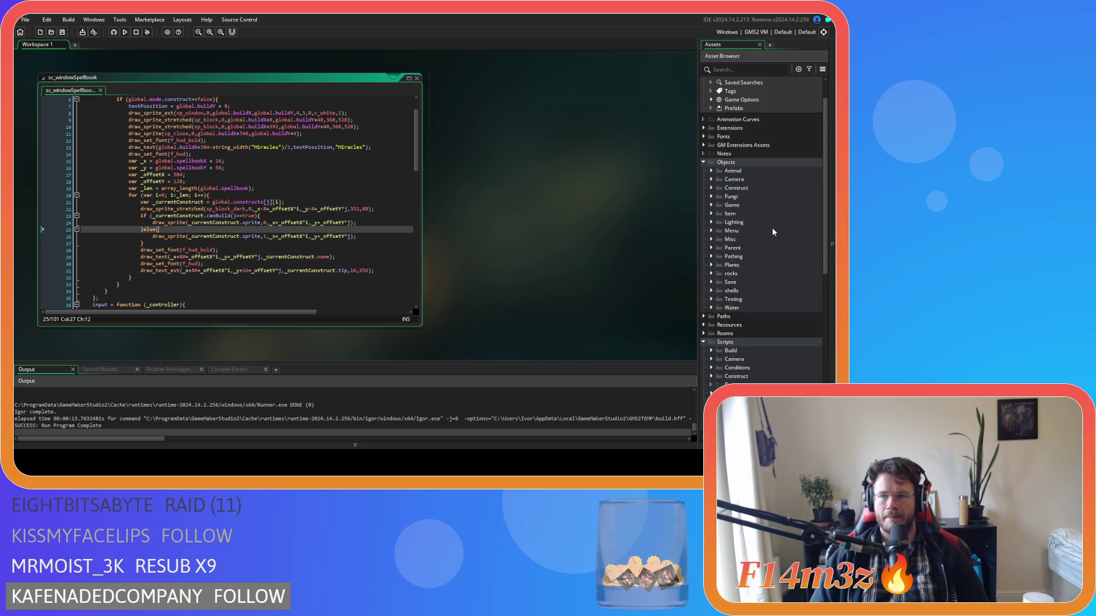
# Open the ob_controller object's Create event code
pyautogui.doubleClick(725, 207)
pyautogui.doubleClick(723, 214)
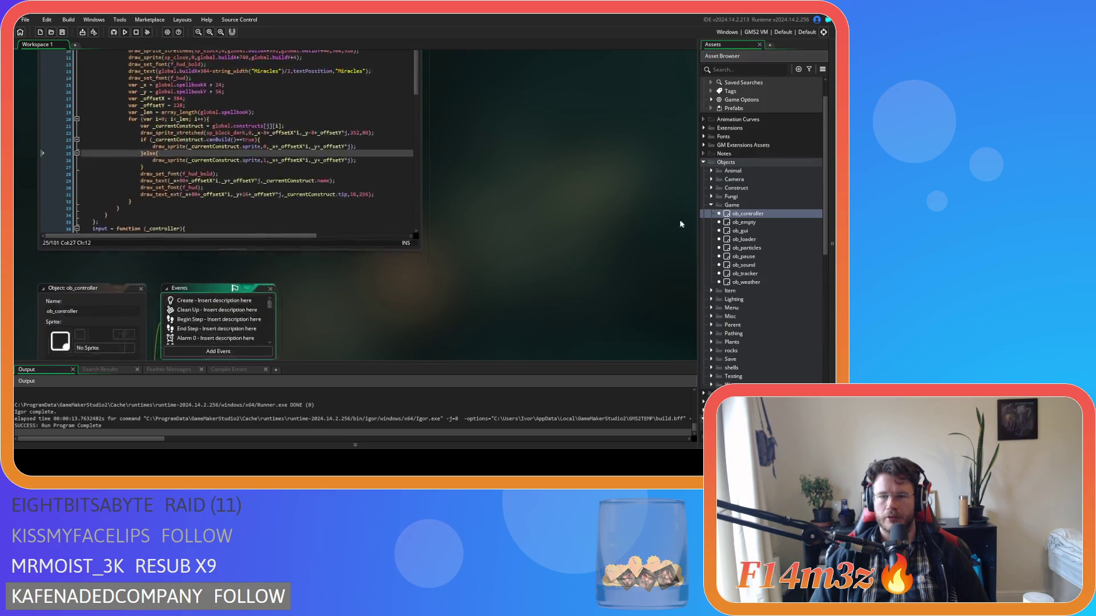
pyautogui.click(190, 88)
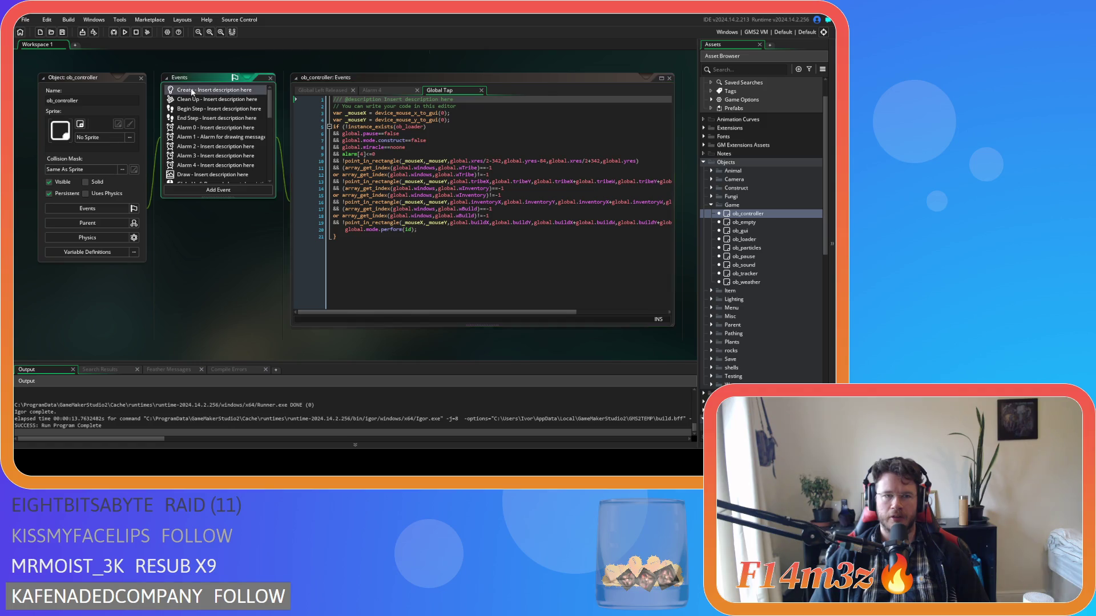
pyautogui.click(452, 142)
# Search the Create code for global.page, then close the ob_controller editors
pyautogui.hotkey('ctrl', 'f')
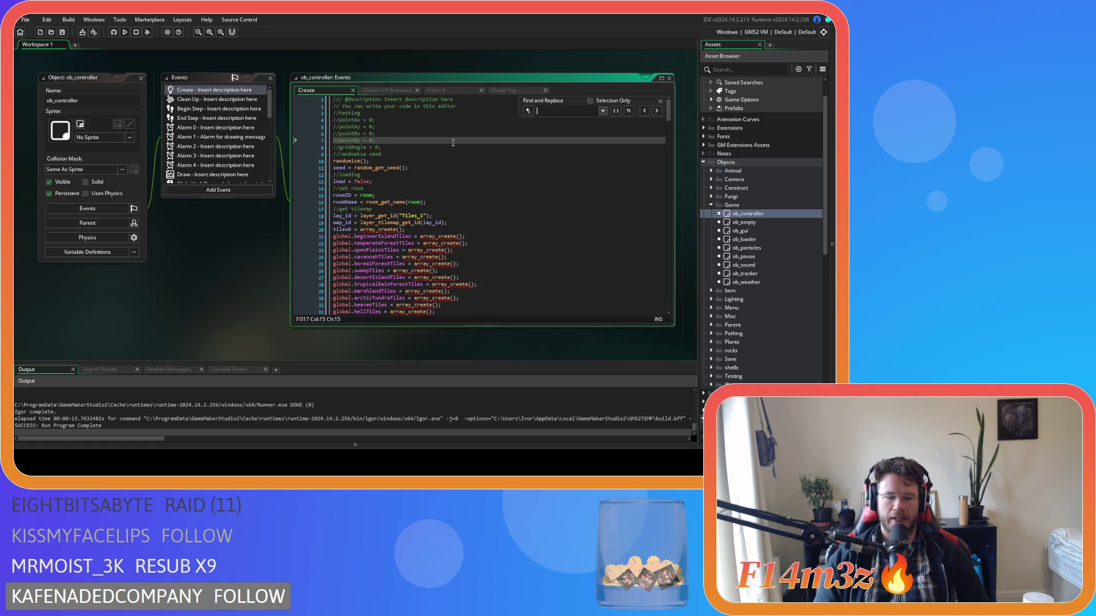
pyautogui.write('globalpag')
pyautogui.press('BackSpace')
pyautogui.press('BackSpace')
pyautogui.press('BackSpace')
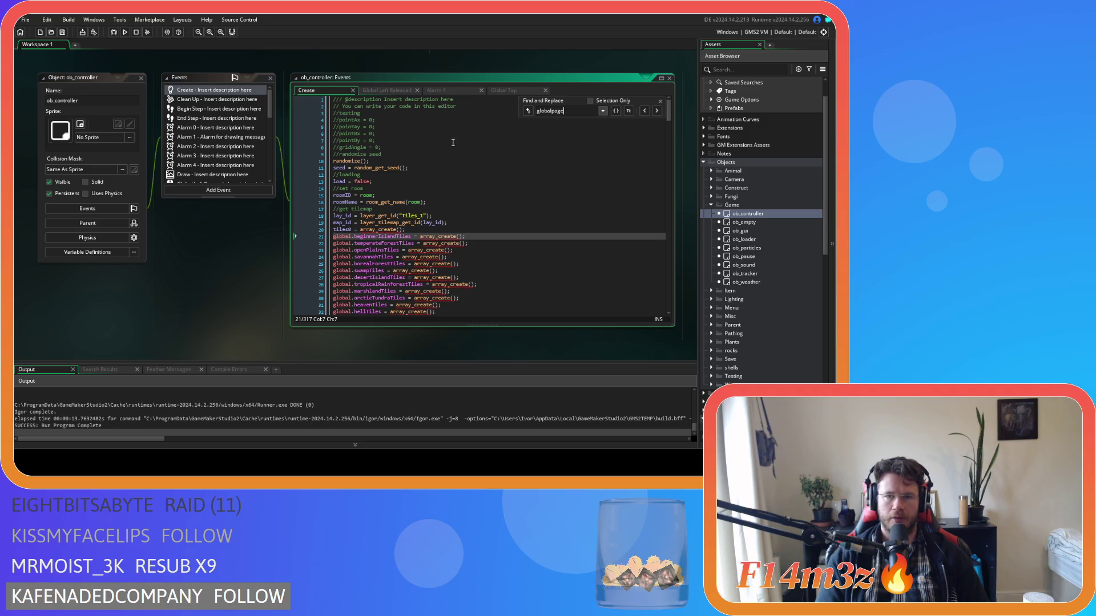
pyautogui.press('BackSpace')
pyautogui.press('BackSpace')
pyautogui.press('BackSpace')
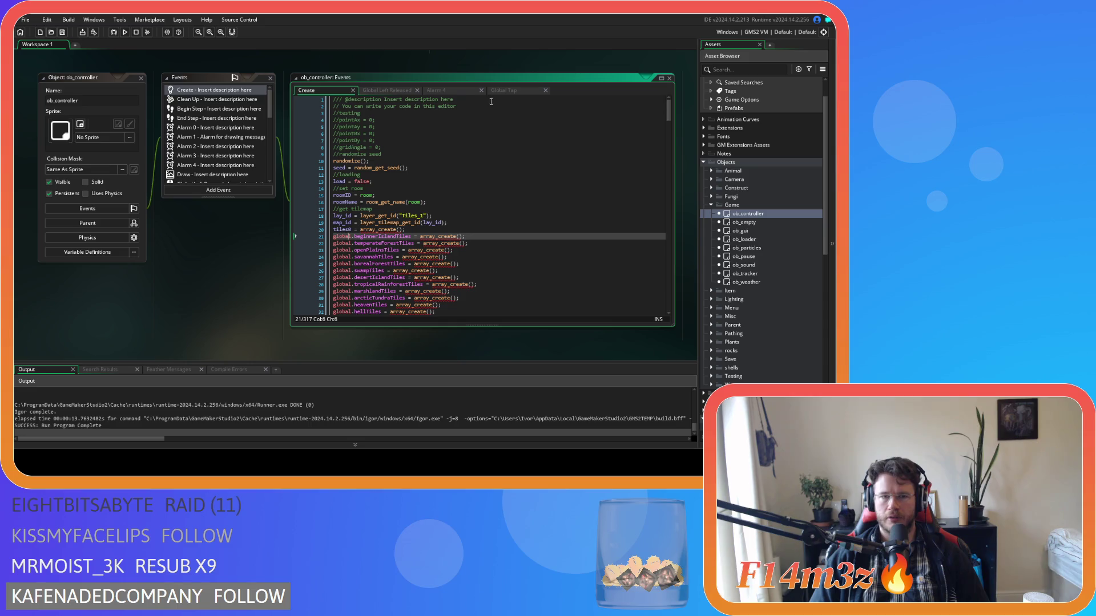
pyautogui.click(416, 139)
pyautogui.write('global.page')
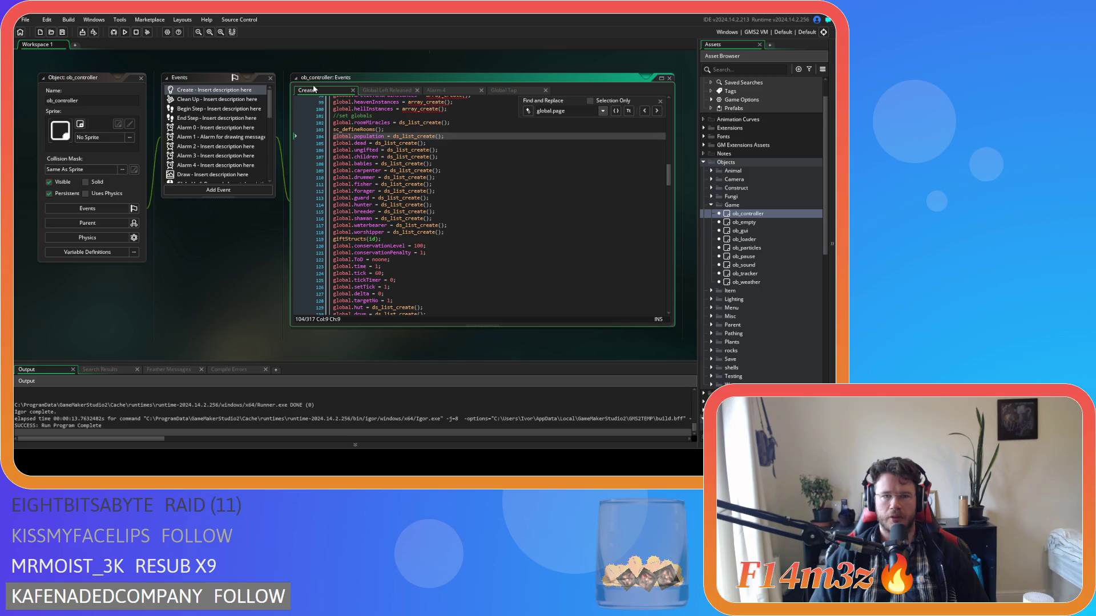
pyautogui.click(141, 78)
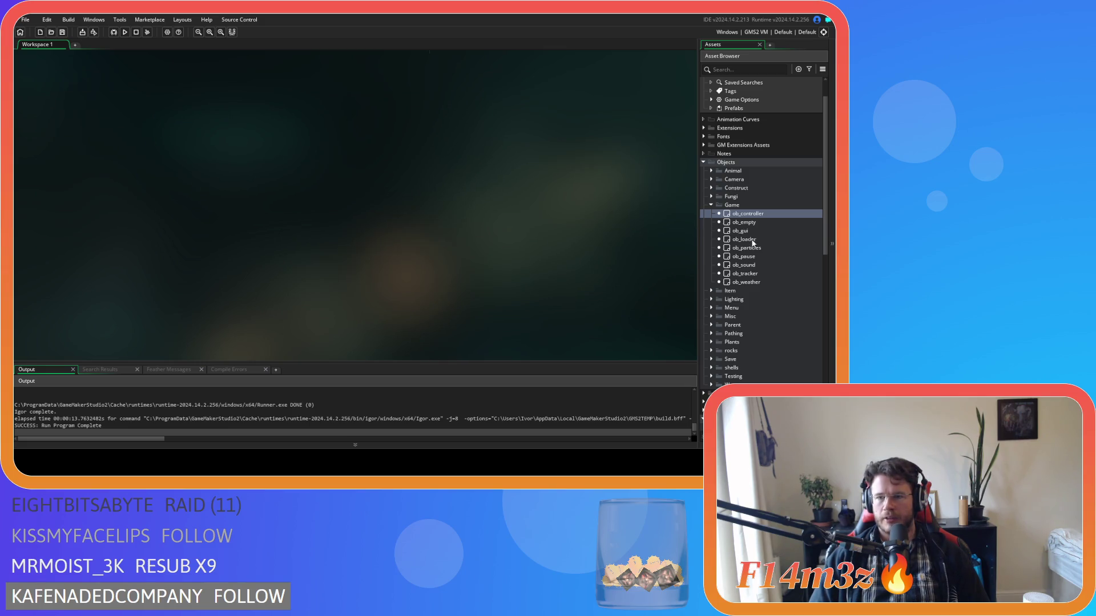
# Open ob_tracker's Create code and search it for global.page
pyautogui.doubleClick(745, 273)
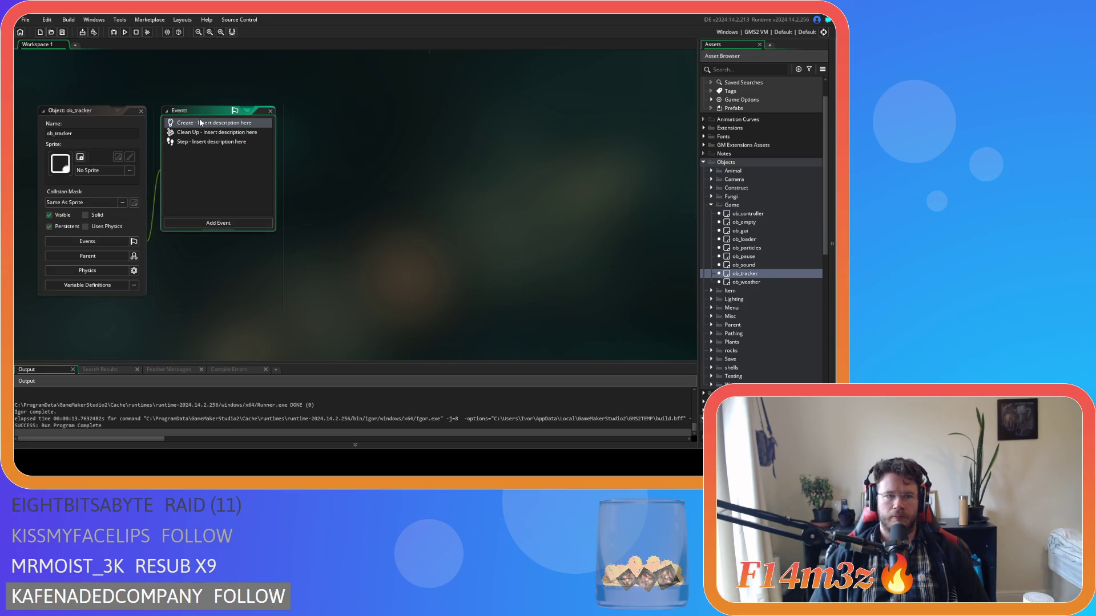
pyautogui.click(453, 213)
pyautogui.hotkey('ctrl', 'f')
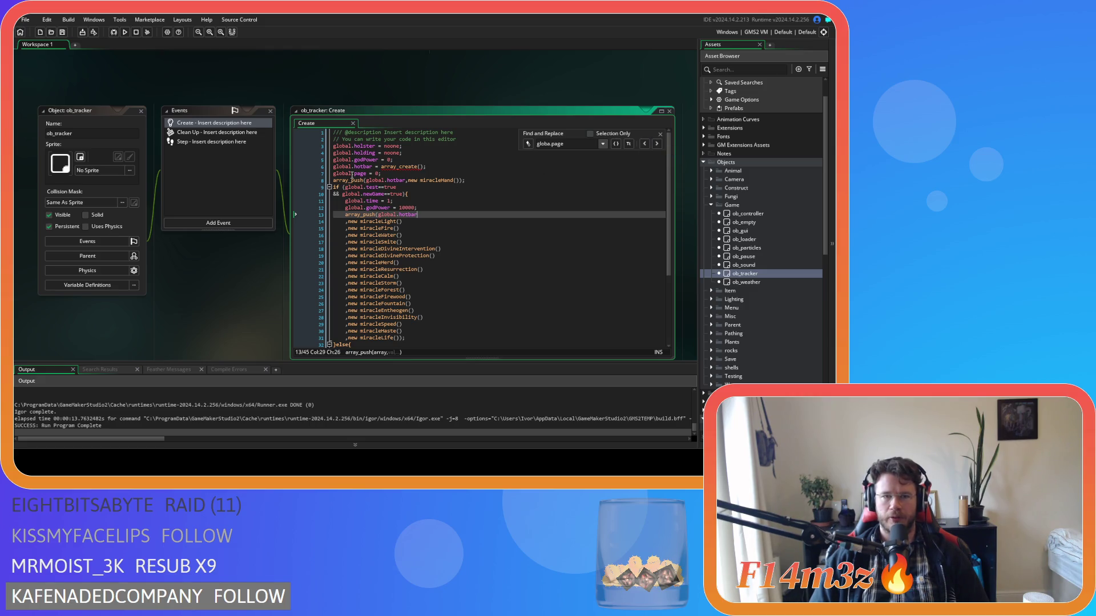
pyautogui.moveTo(352, 174); pyautogui.dragTo(356, 174)
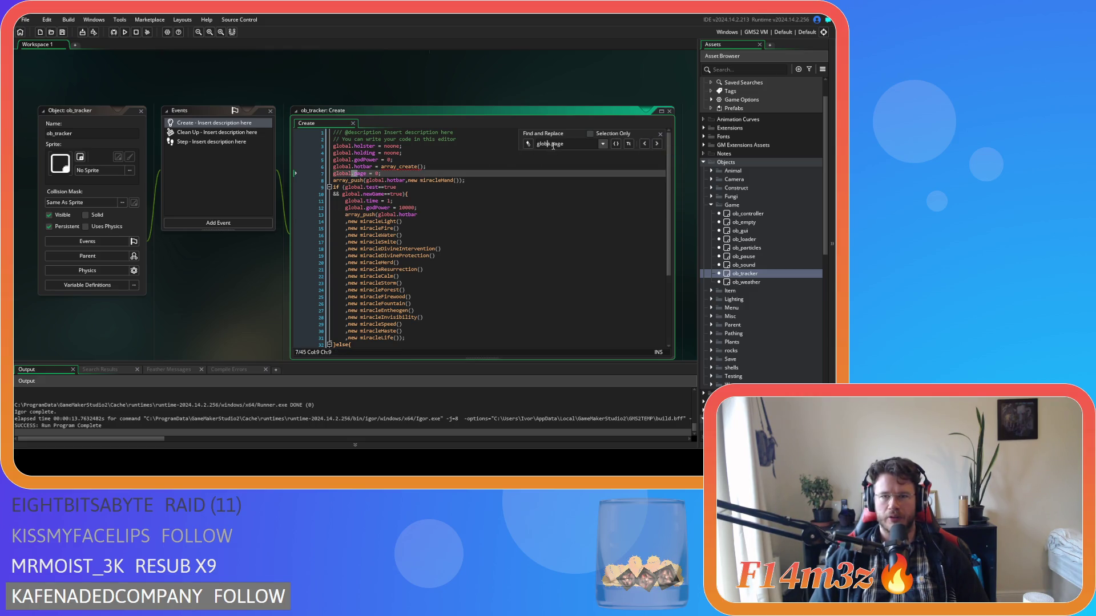
pyautogui.click(660, 134)
pyautogui.click(514, 201)
# Select the global.page name on line 7 and start a search for it
pyautogui.moveTo(448, 169); pyautogui.dragTo(448, 176)
pyautogui.press('Return')
pyautogui.write('global.')
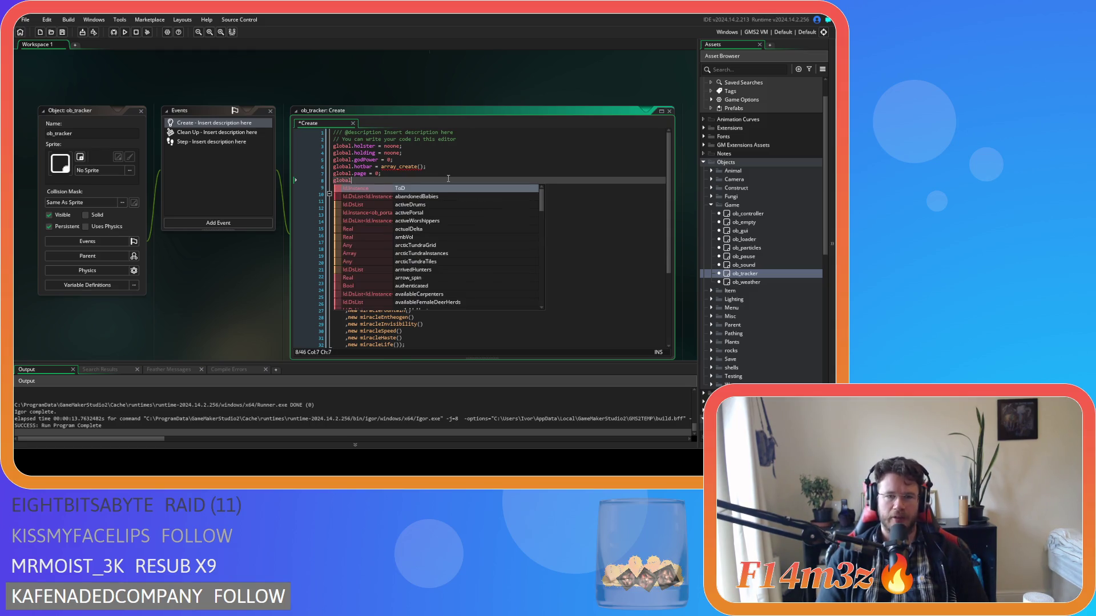
pyautogui.hotkey('ctrl', 'z')
pyautogui.hotkey('ctrl', 'z')
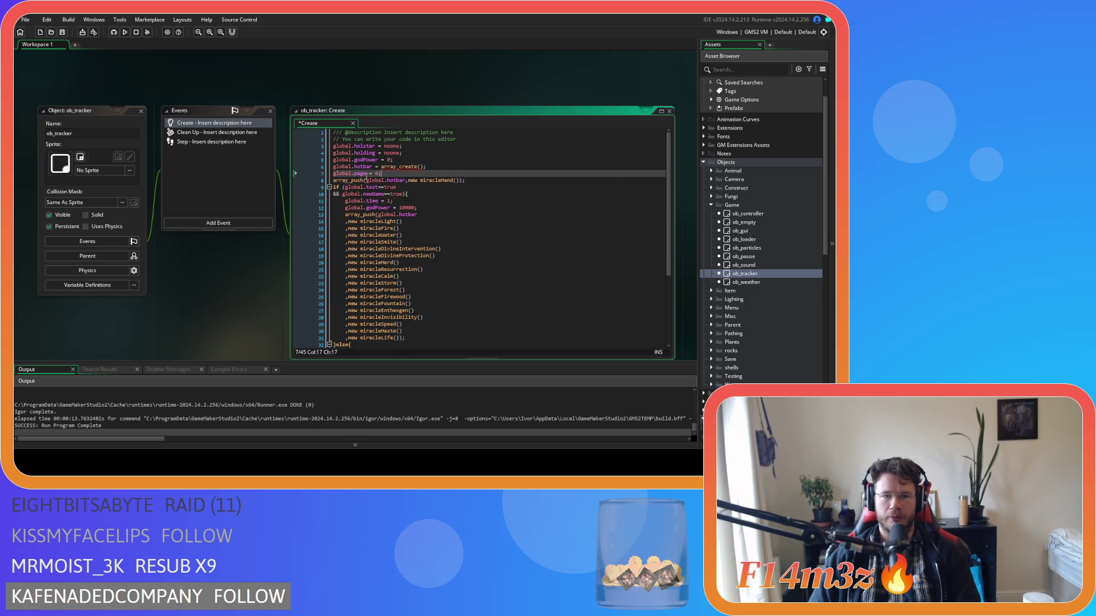
pyautogui.moveTo(366, 174); pyautogui.dragTo(325, 174)
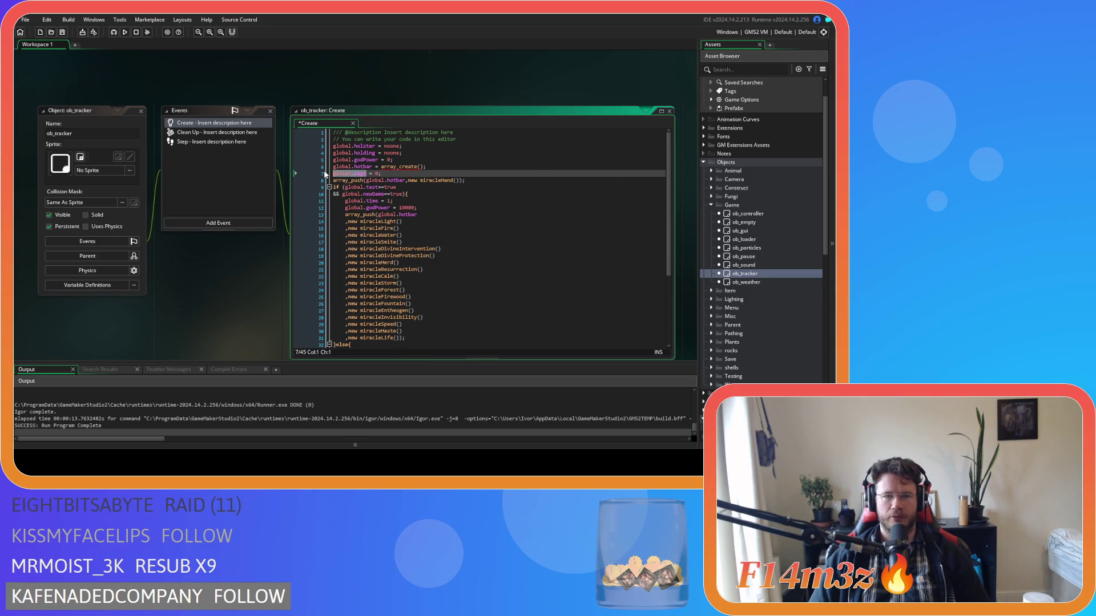
pyautogui.hotkey('ctrl', 'f')
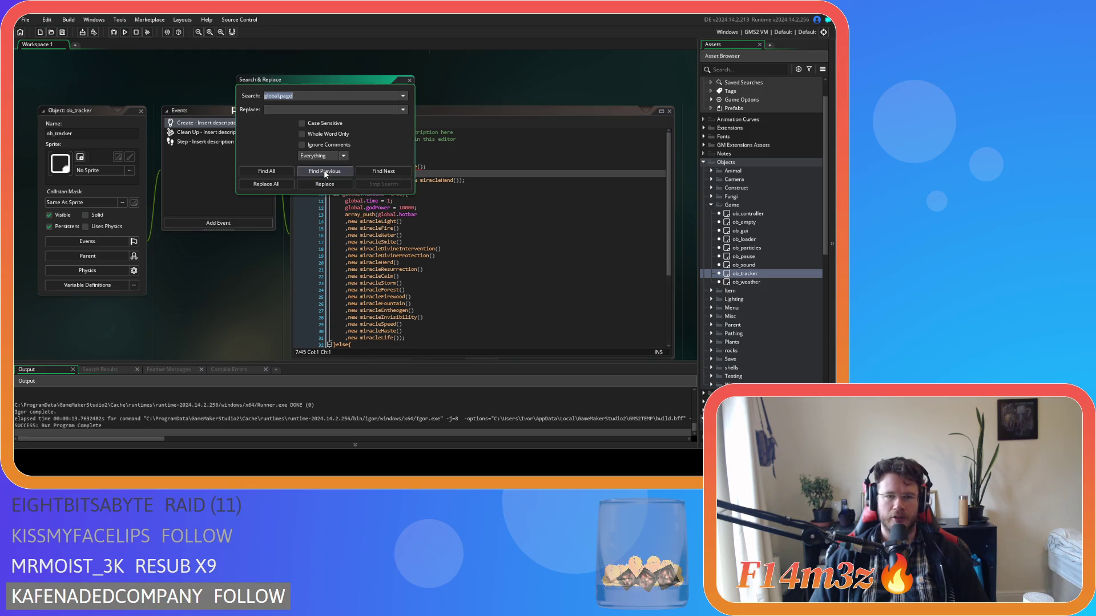
# Find all whole-word uses of global.page across the project
pyautogui.click(302, 134)
pyautogui.click(281, 170)
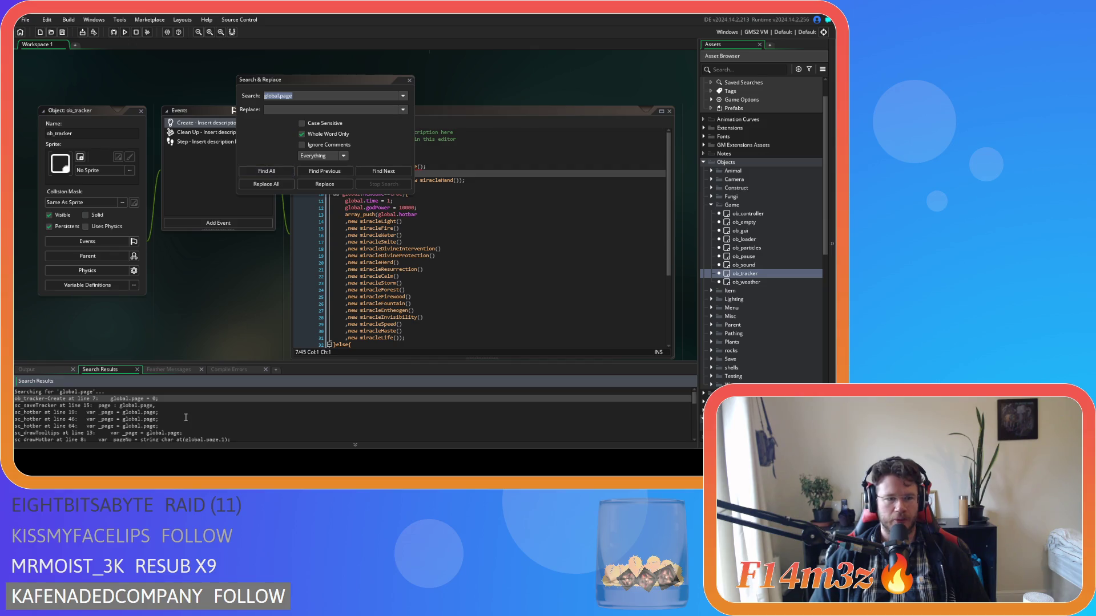
pyautogui.scroll(-10, 186, 417)
pyautogui.scroll(10, 181, 415)
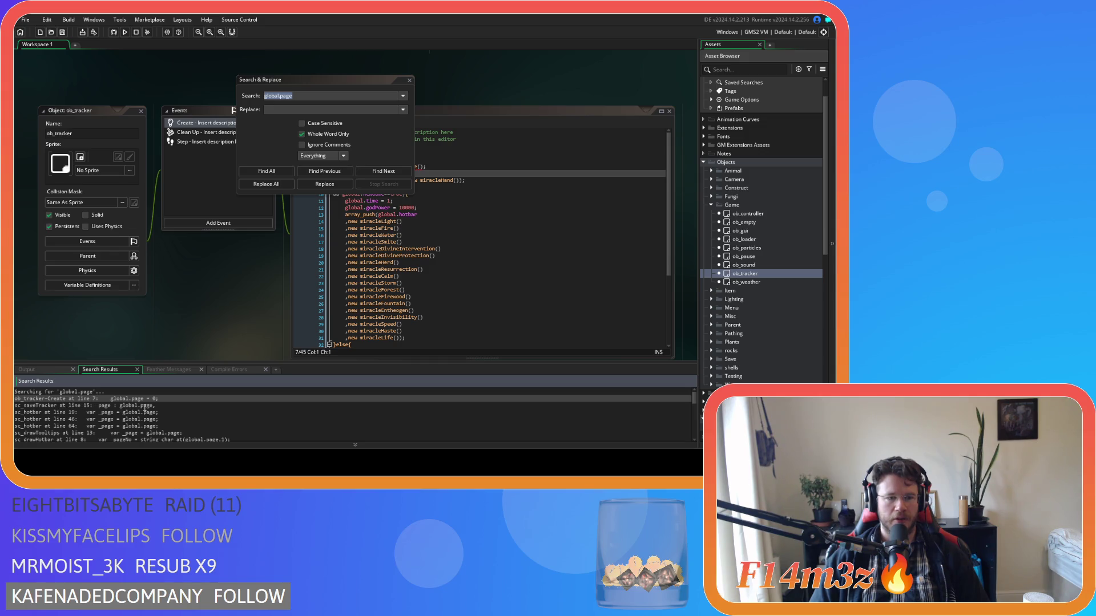
pyautogui.scroll(-3, 176, 408)
pyautogui.scroll(-3, 177, 408)
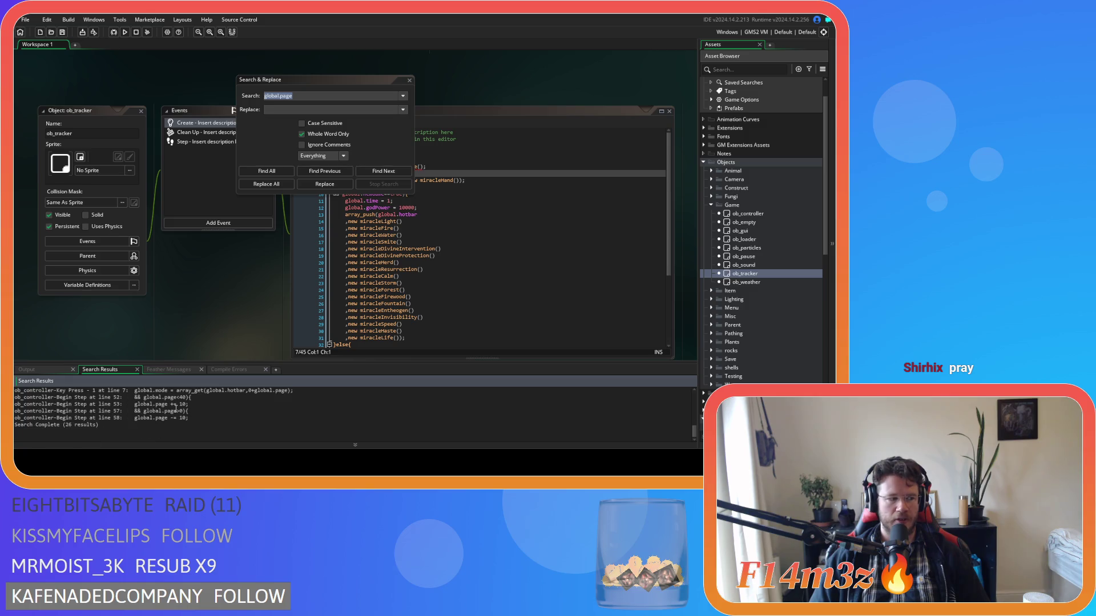
pyautogui.click(267, 171)
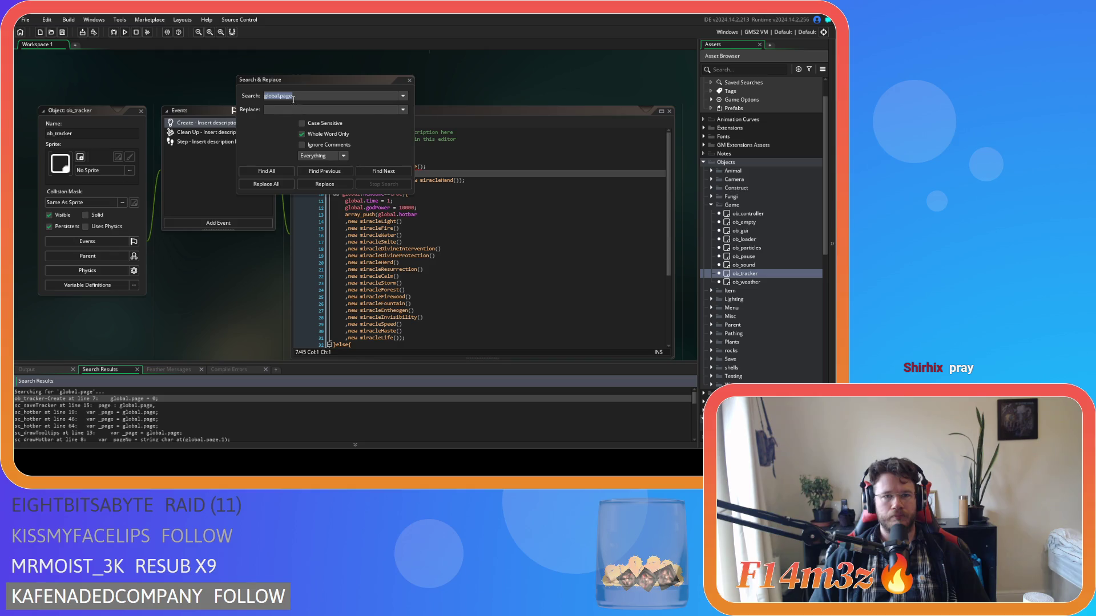
# Replace every global.page with global.hotbarPage in all files and confirm
pyautogui.hotkey('ctrl', 'c')
pyautogui.click(278, 110)
pyautogui.hotkey('ctrl', 'v')
pyautogui.click(279, 110)
pyautogui.write('gu')
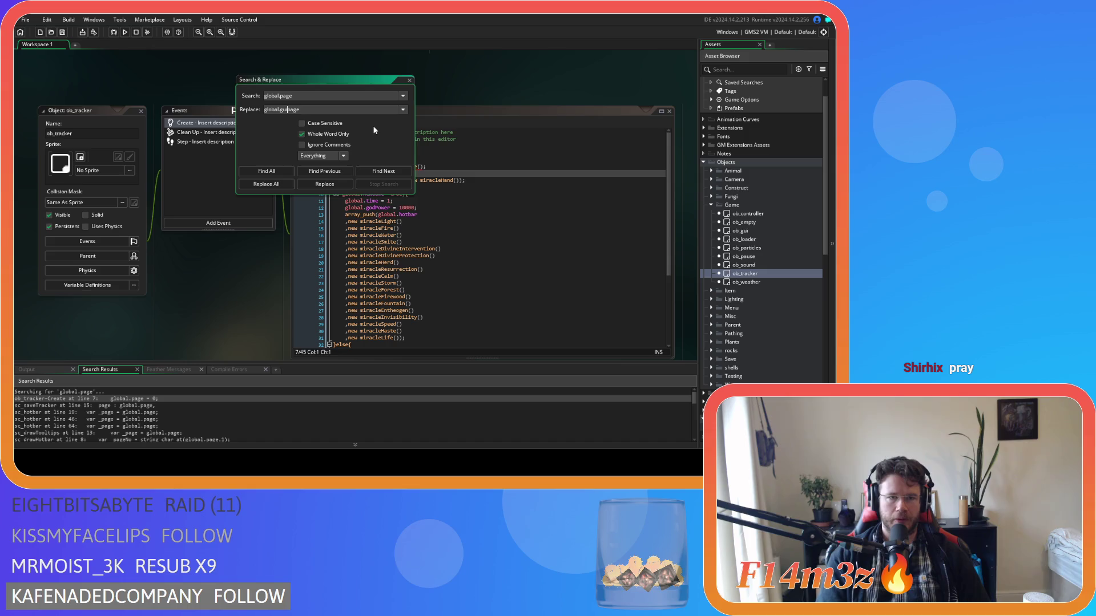
pyautogui.press('BackSpace')
pyautogui.press('BackSpace')
pyautogui.write('hotbar')
pyautogui.press('Delete')
pyautogui.write('P')
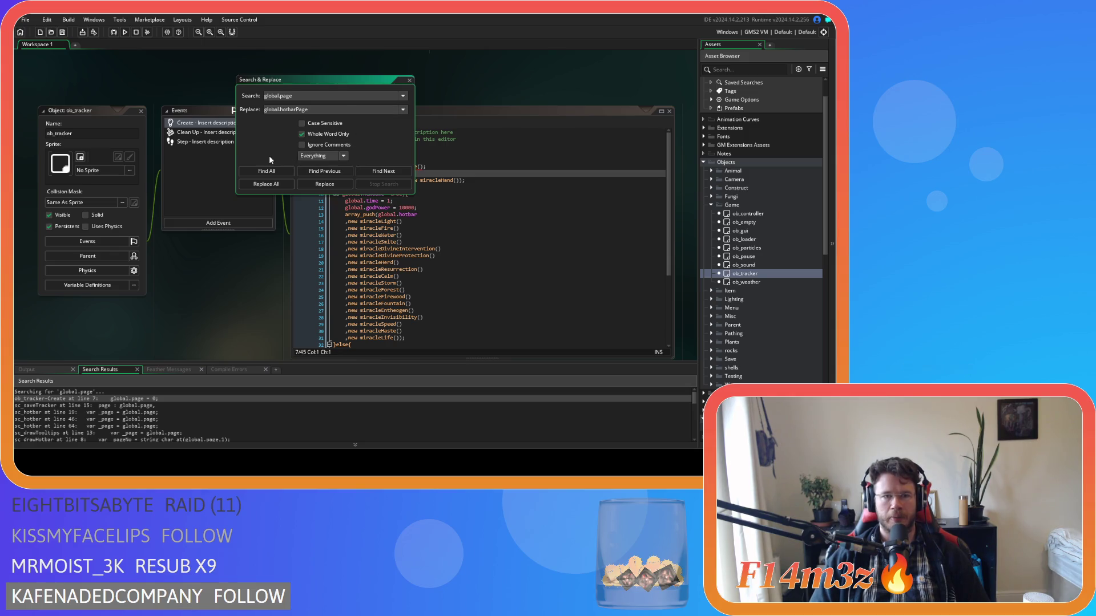
pyautogui.click(271, 184)
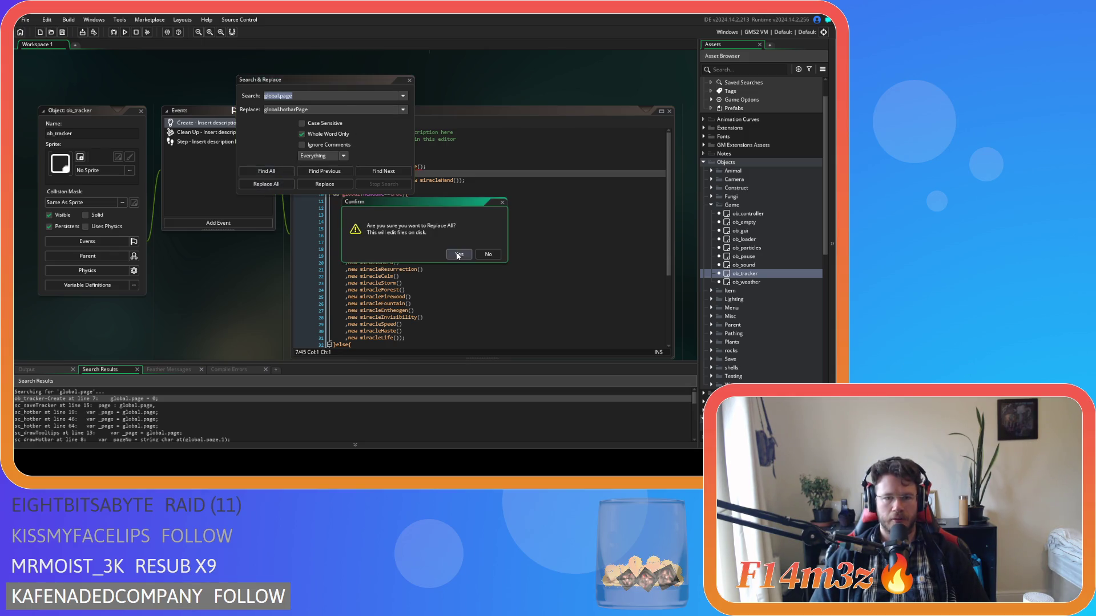
pyautogui.press('Return')
# Rename the key on sc_saveTracker line 15 to hotbarPage and save the script
pyautogui.doubleClick(107, 399)
pyautogui.doubleClick(103, 405)
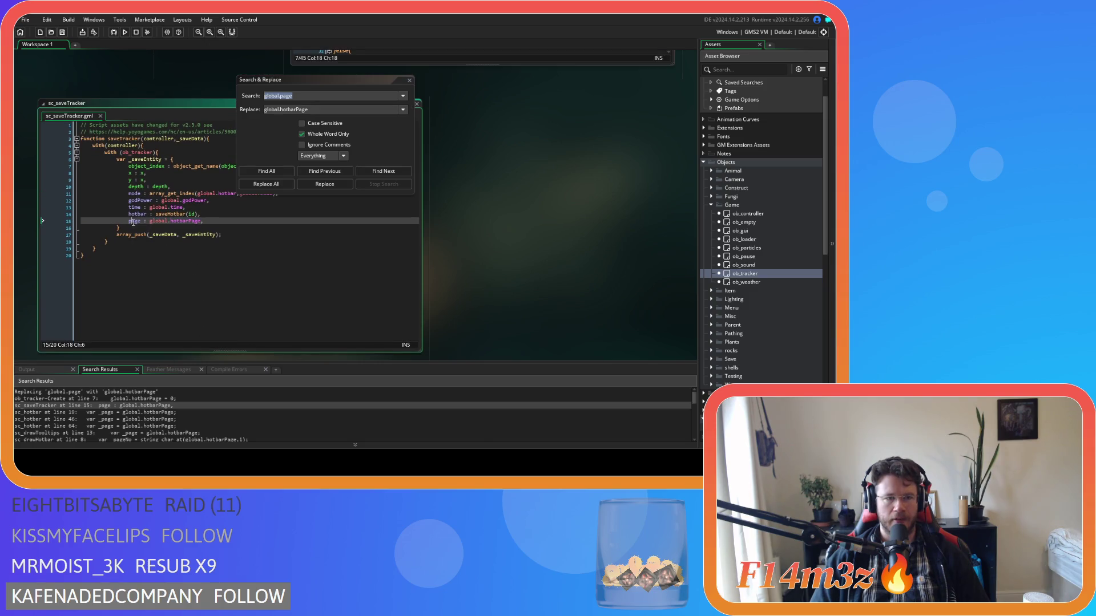
pyautogui.write('gu')
pyautogui.press('Delete')
pyautogui.write('P')
pyautogui.click(223, 225)
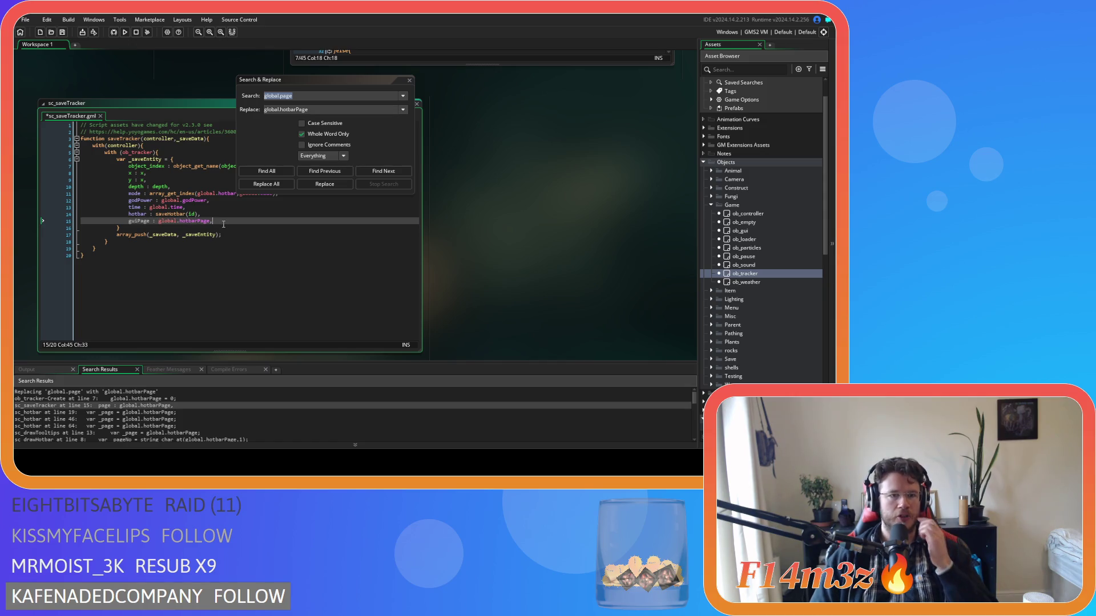
pyautogui.click(137, 221)
pyautogui.press('BackSpace')
pyautogui.press('BackSpace')
pyautogui.press('BackSpace')
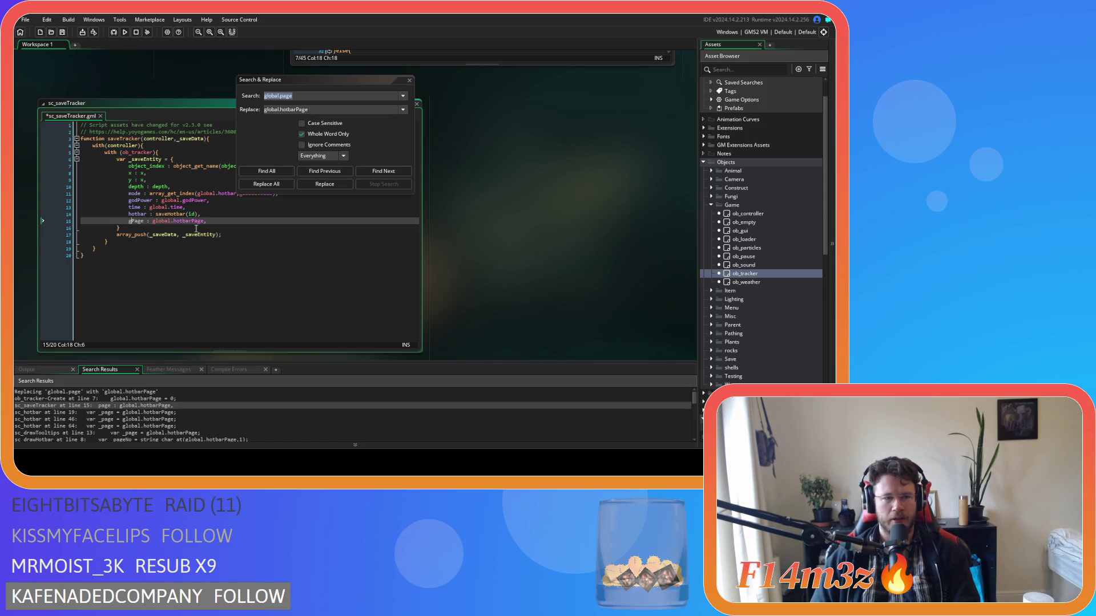
pyautogui.write('hotbar')
pyautogui.click(238, 227)
pyautogui.click(240, 222)
pyautogui.hotkey('ctrl', 's')
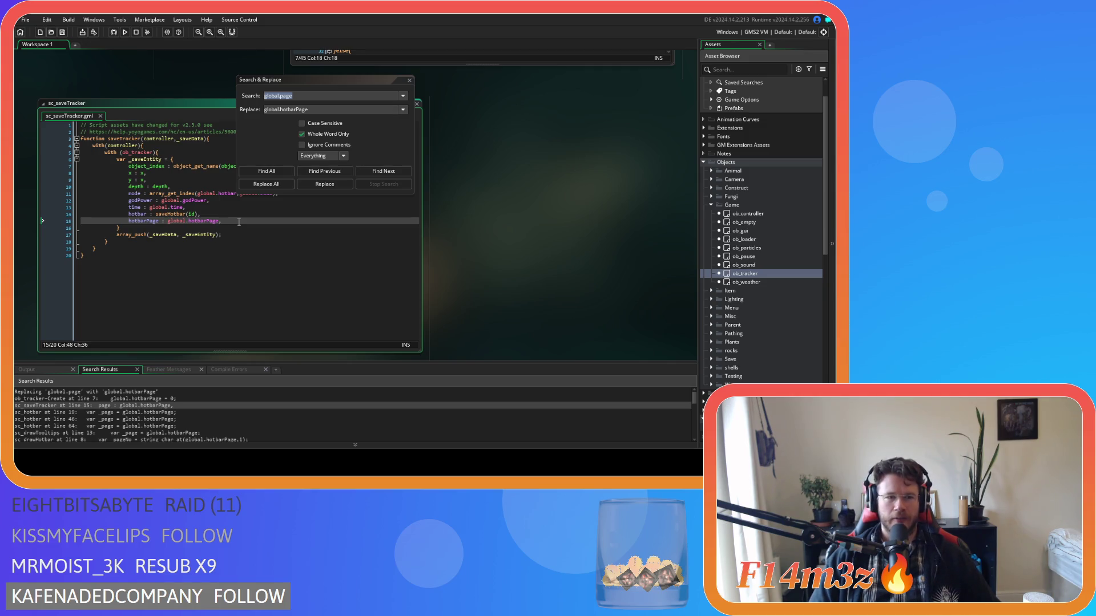
# Close the Search & Replace dialog
pyautogui.click(234, 226)
pyautogui.click(234, 222)
pyautogui.click(409, 80)
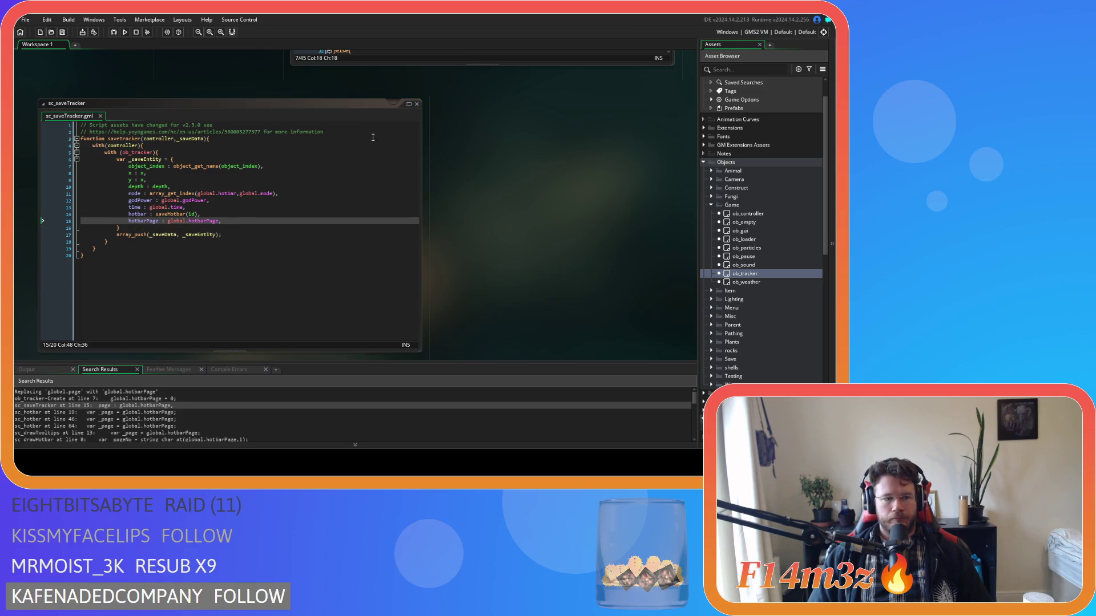
# Close the sc_saveTracker script window
pyautogui.scroll(5, 513, 223)
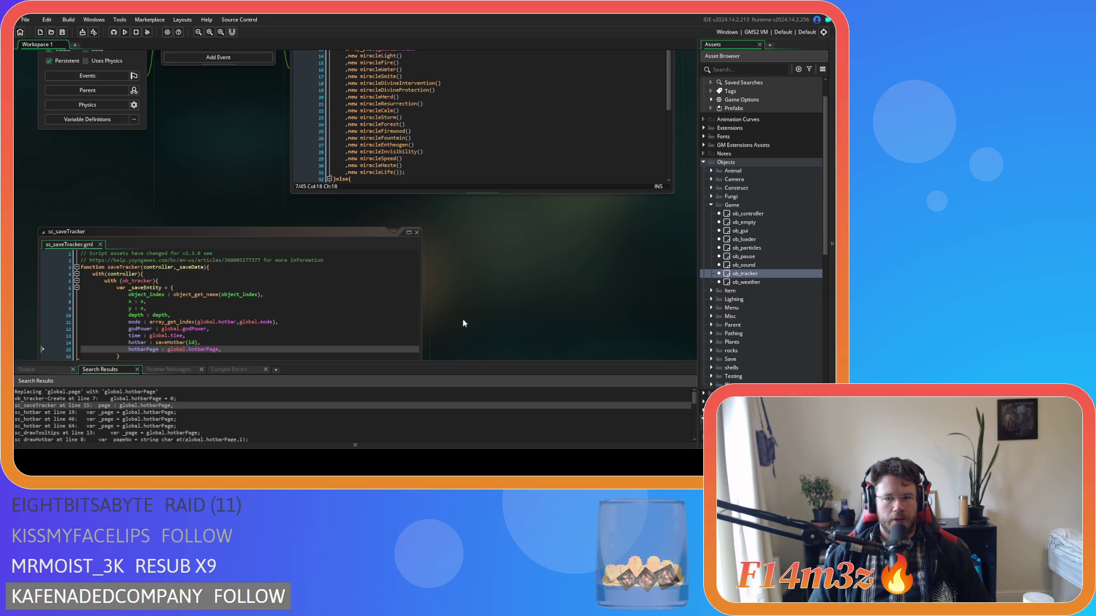
pyautogui.scroll(-3, 452, 321)
pyautogui.scroll(-5, 321, 421)
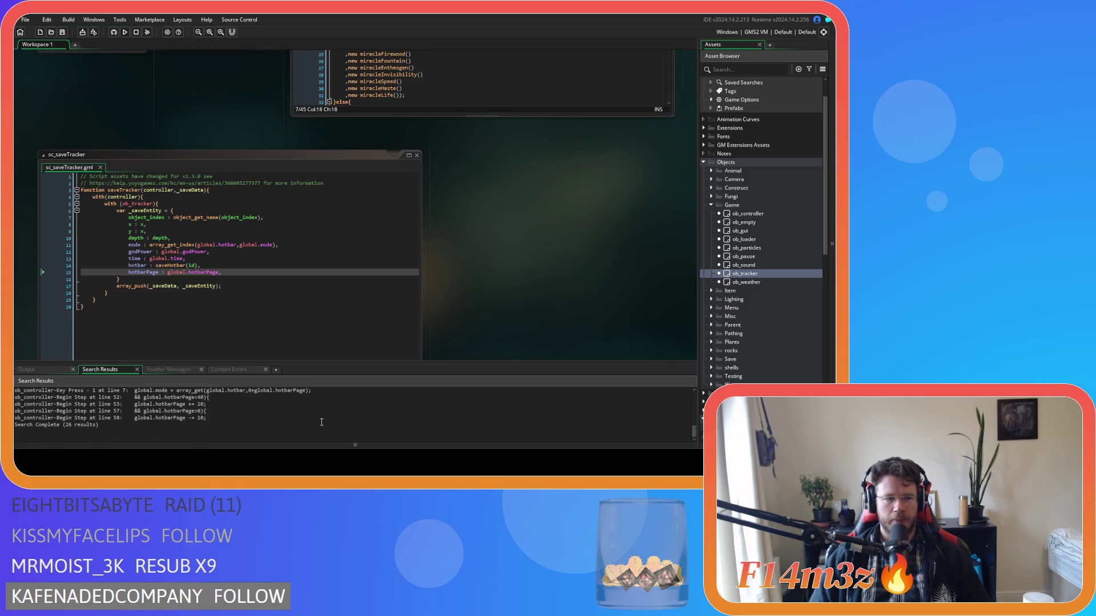
pyautogui.click(416, 155)
# Add global.spellbookPage = 0 after global.hotbarPage = 0 in ob_tracker Create and save
pyautogui.scroll(10, 391, 321)
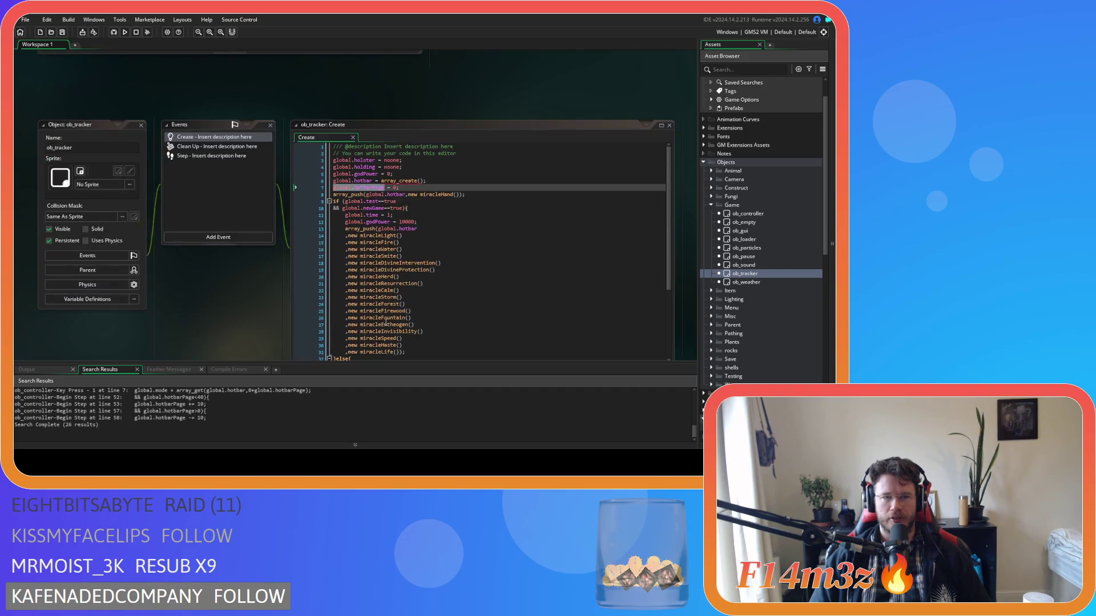
pyautogui.scroll(12, 251, 314)
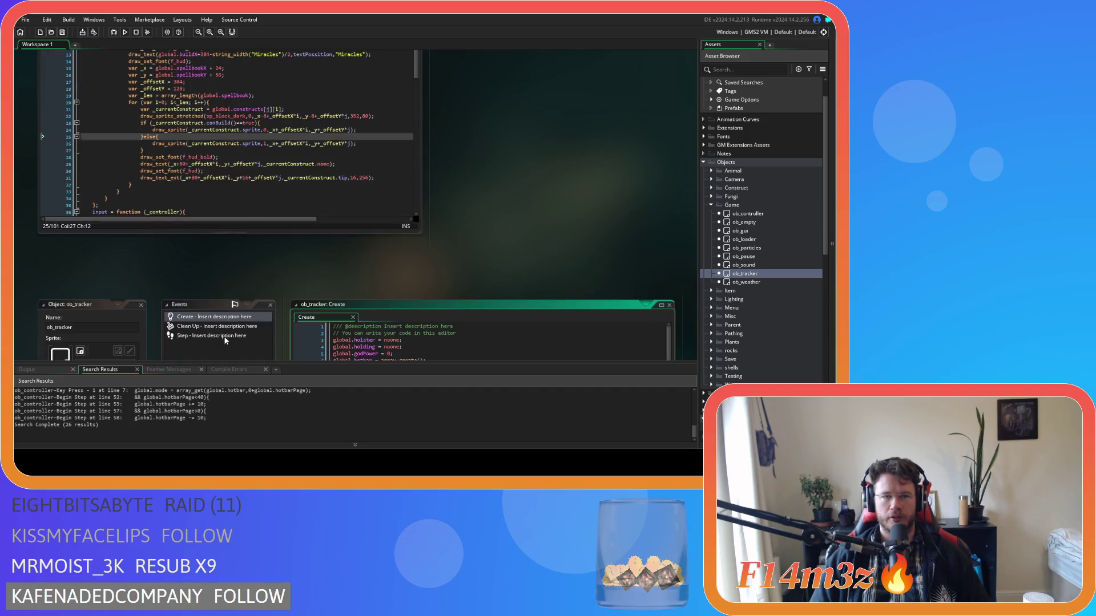
pyautogui.scroll(-9, 438, 285)
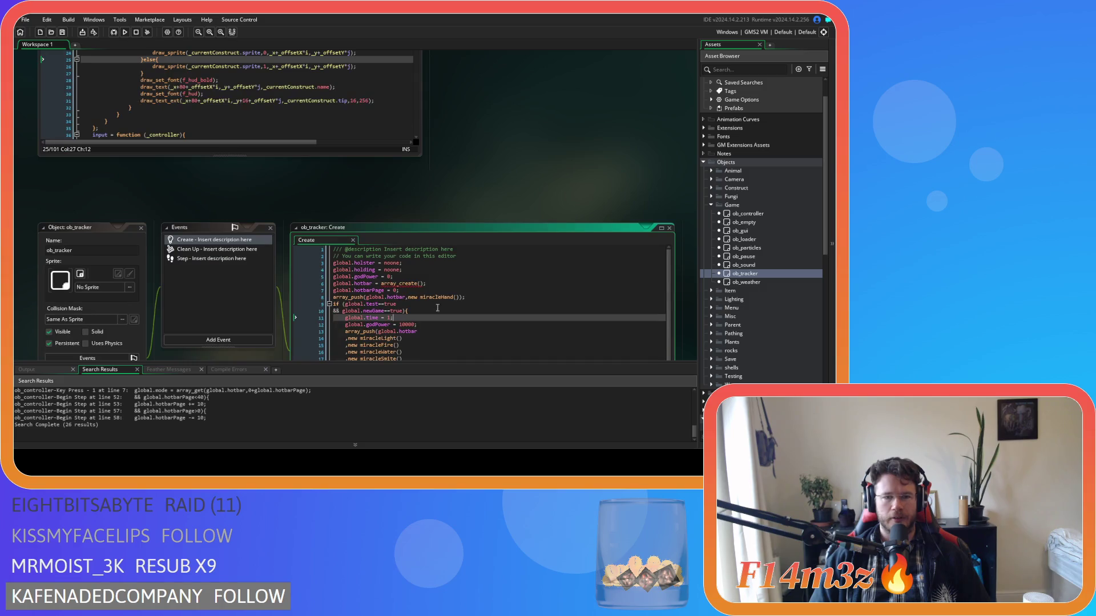
pyautogui.click(413, 292)
pyautogui.hotkey('ctrl', 'd')
pyautogui.moveTo(372, 297); pyautogui.dragTo(355, 297)
pyautogui.write('spell')
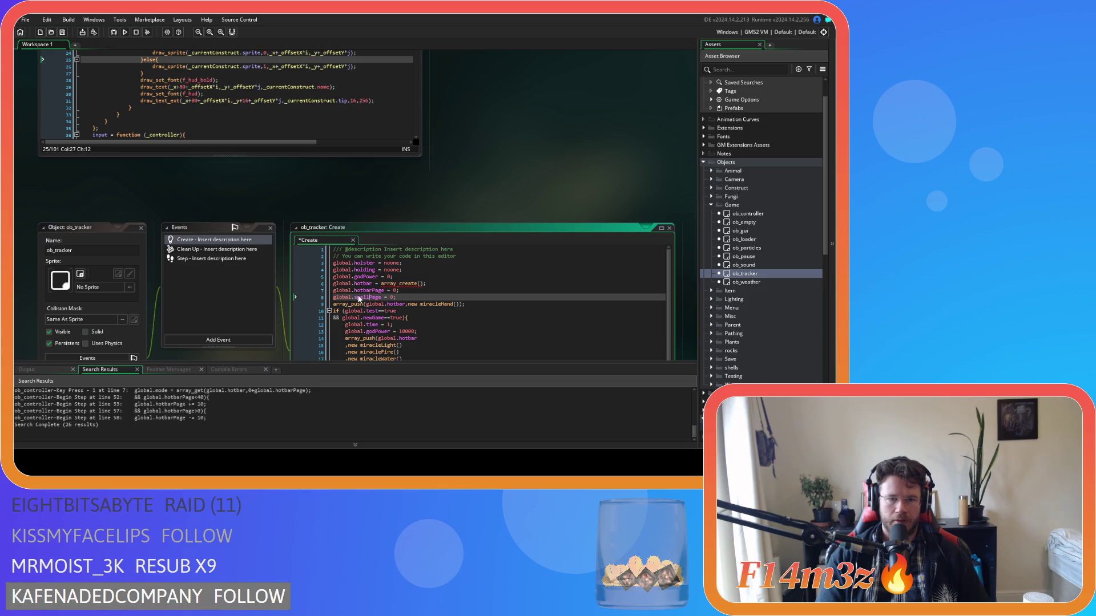
pyautogui.write('book')
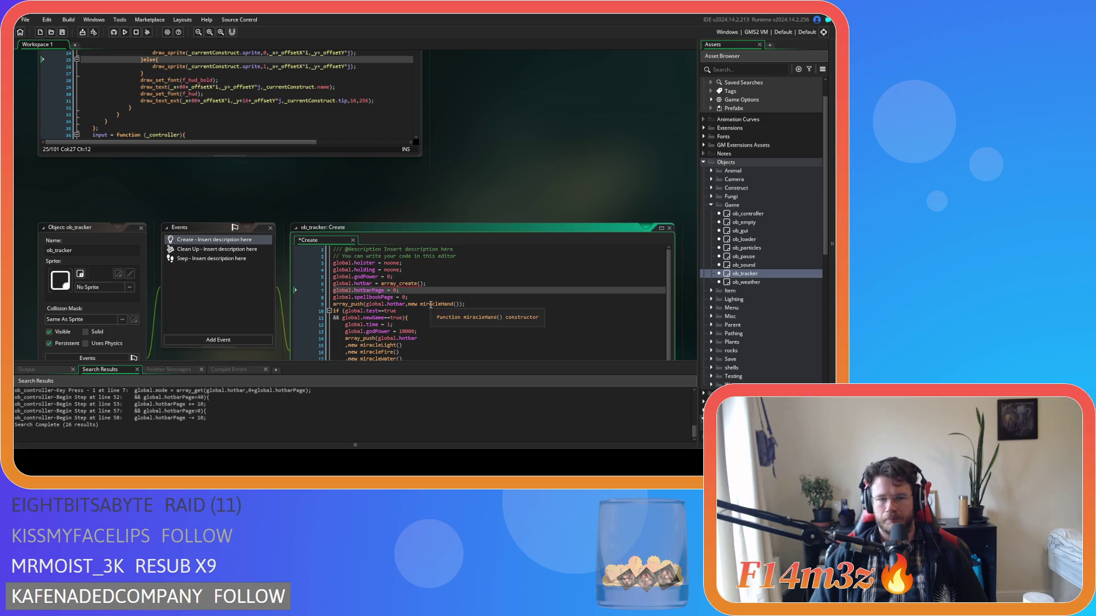
pyautogui.hotkey('ctrl', 's')
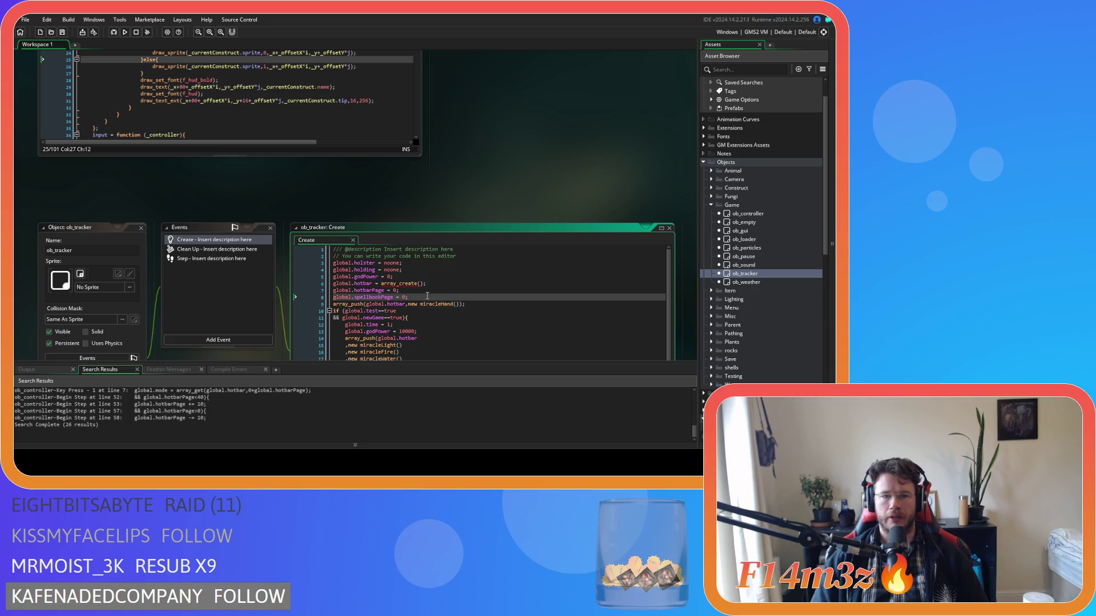
# Close the ob_tracker object editor, leaving sc_windowSpellbook in view
pyautogui.click(142, 228)
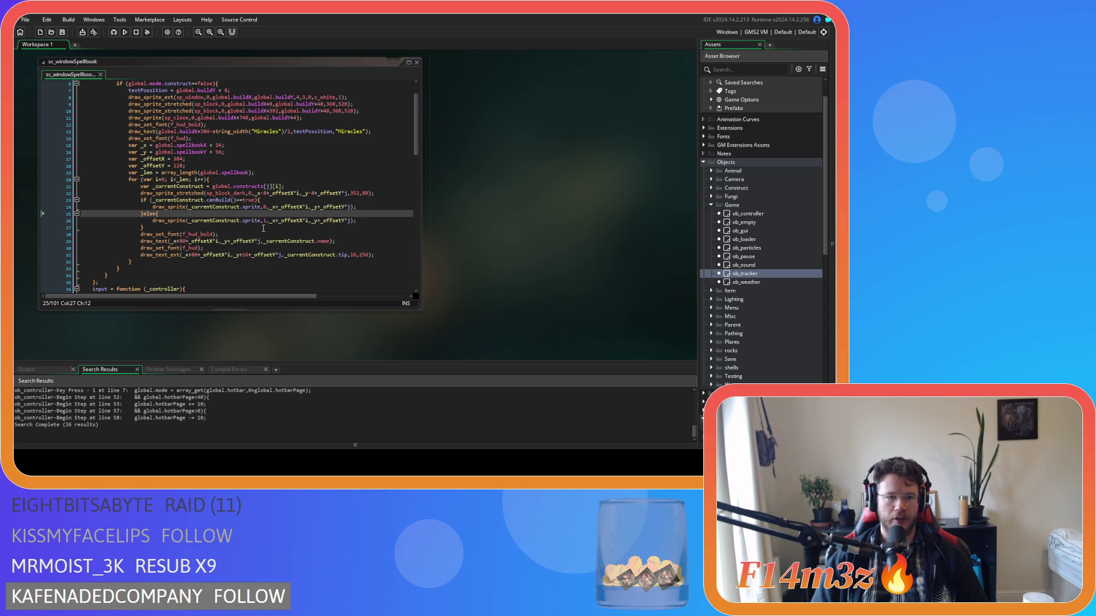
# Add var _page = global.spellbookPage below the _len line and save the script
pyautogui.click(263, 229)
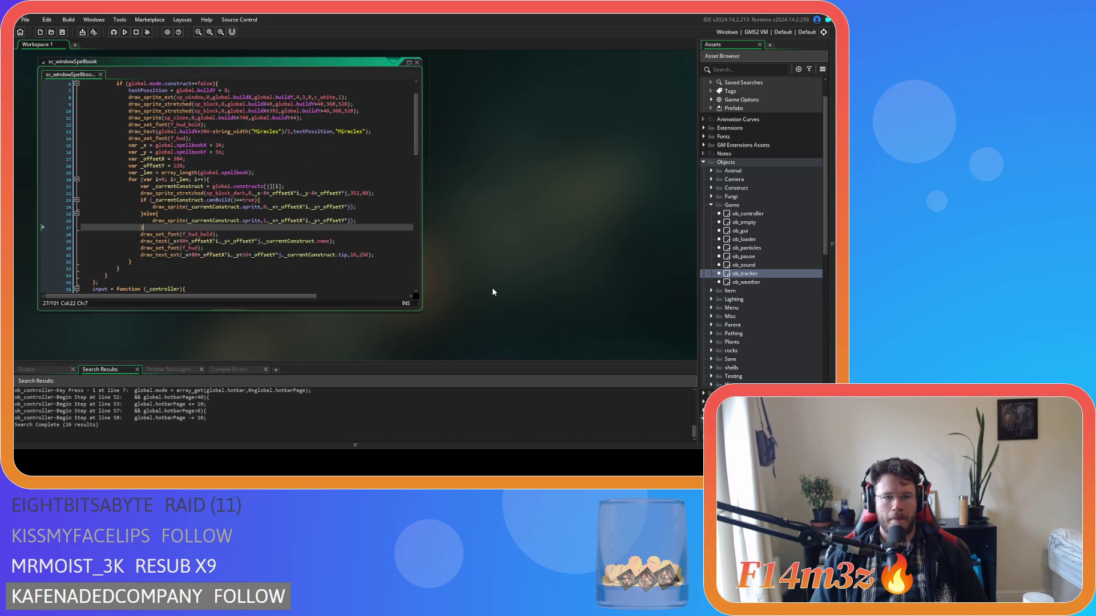
pyautogui.click(257, 173)
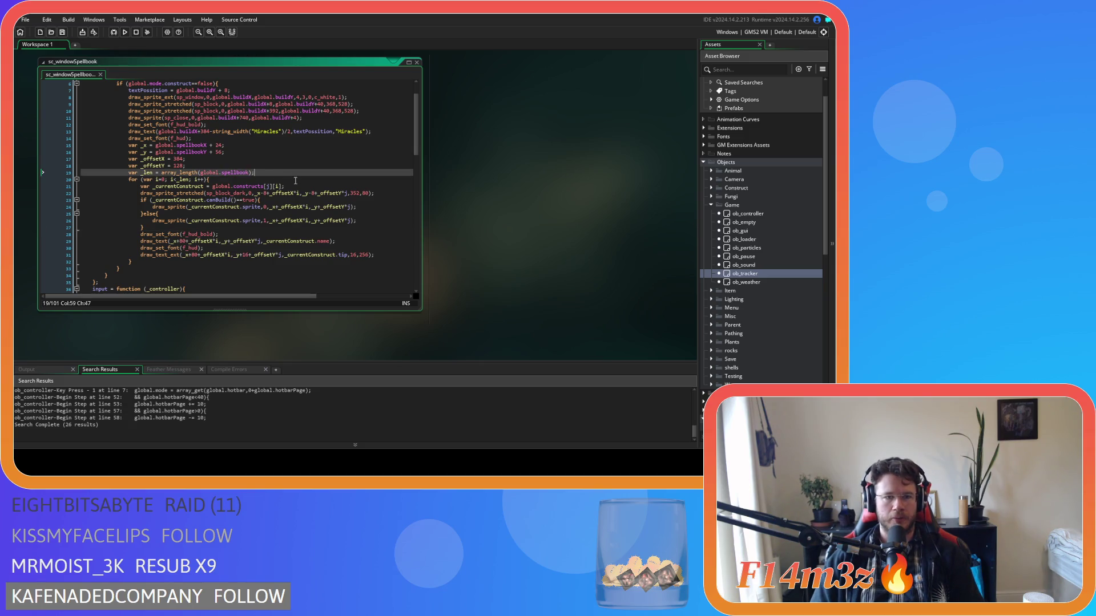
pyautogui.press('Return')
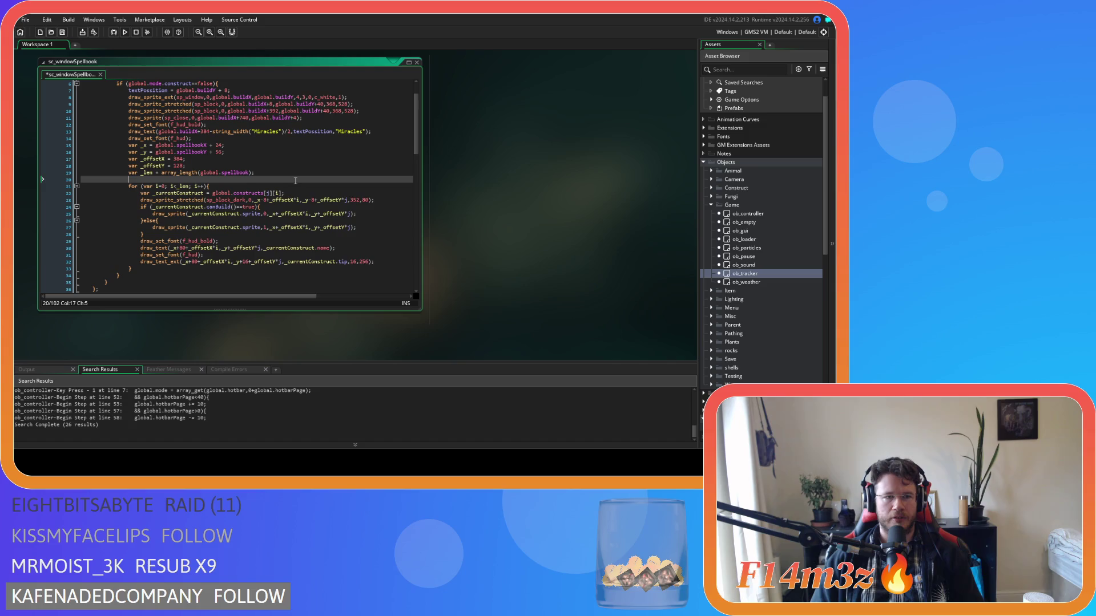
pyautogui.write('var _page = ')
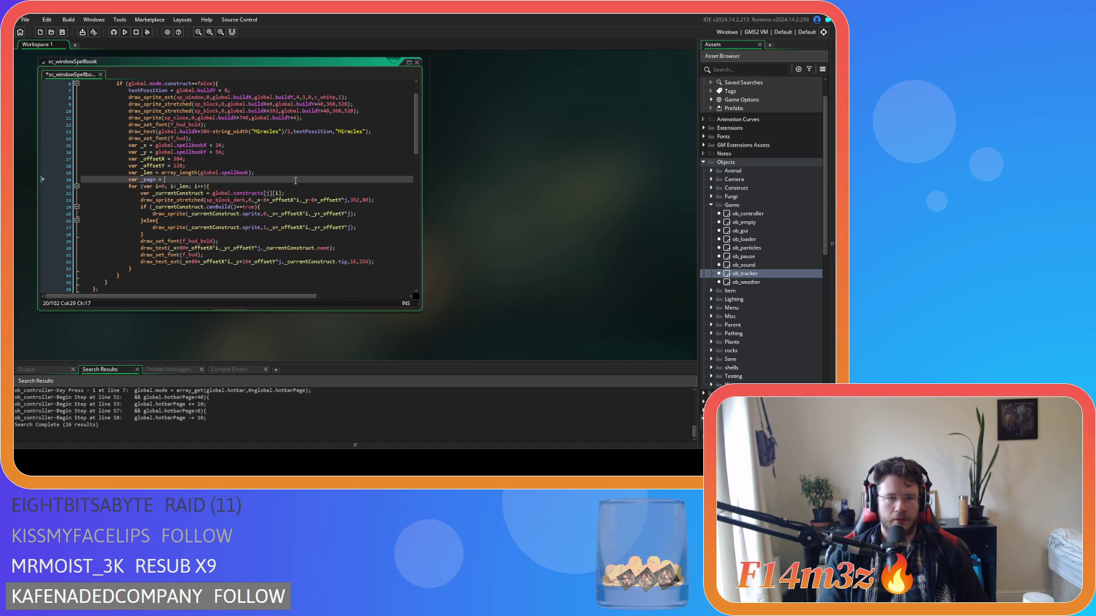
pyautogui.write('global.spell')
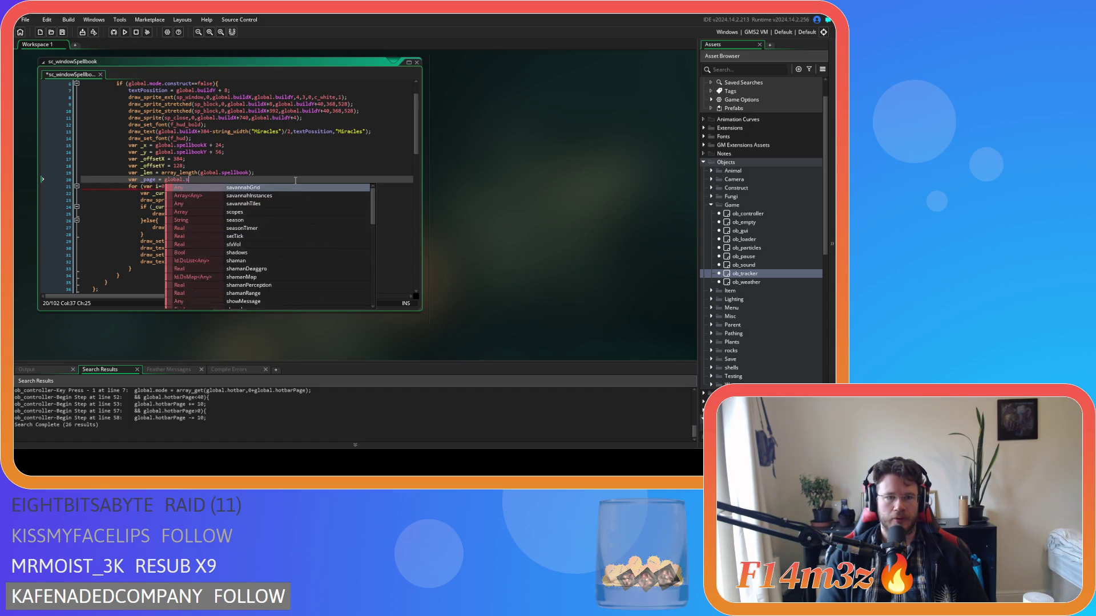
pyautogui.press('Return')
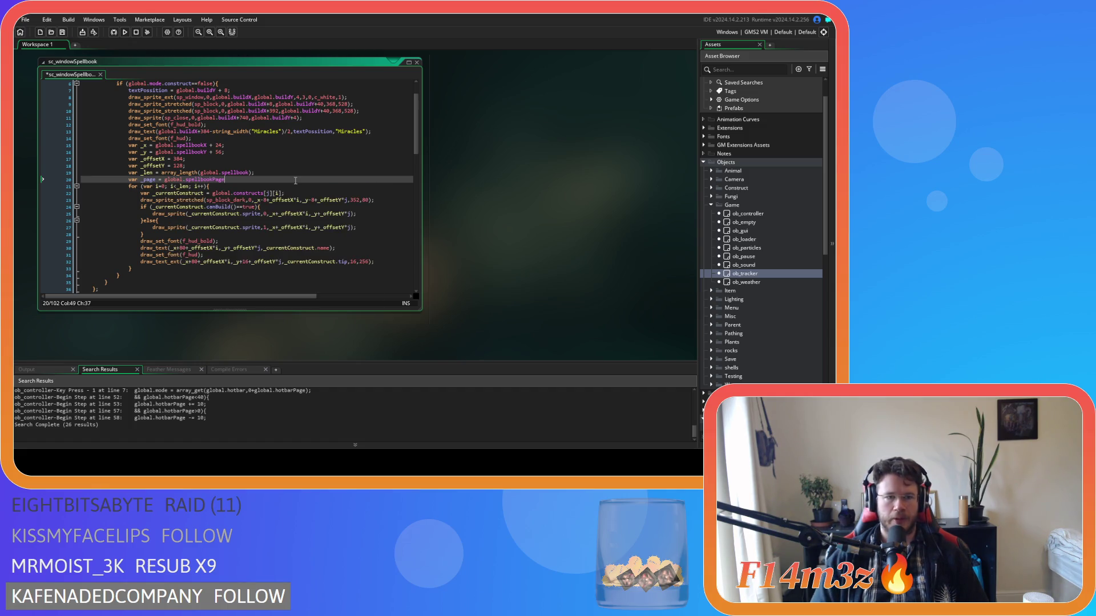
pyautogui.hotkey('ctrl', 's')
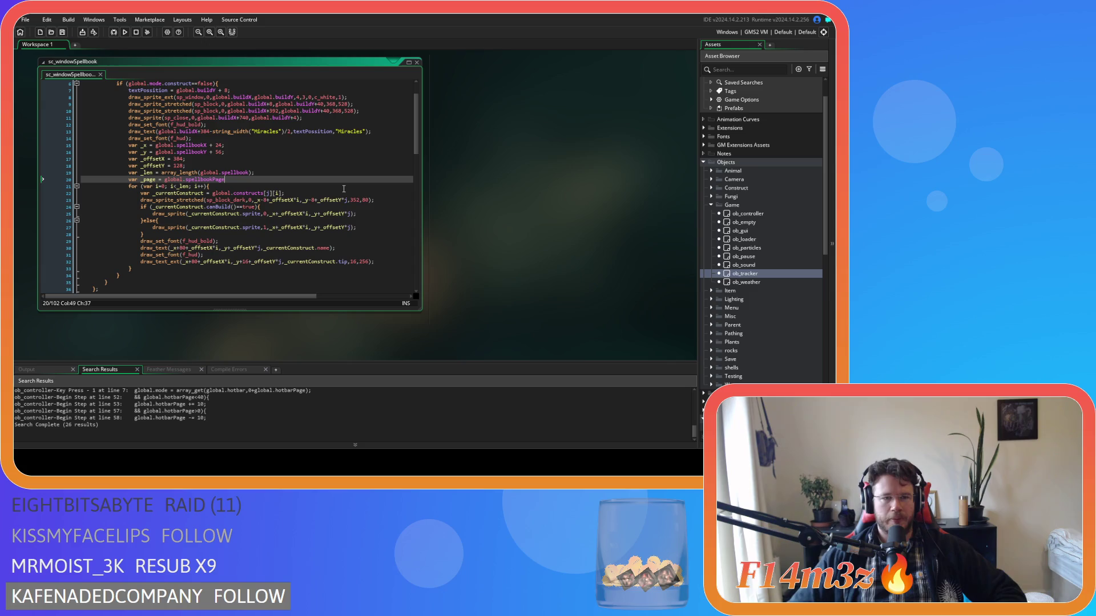
pyautogui.click(263, 182)
pyautogui.click(259, 179)
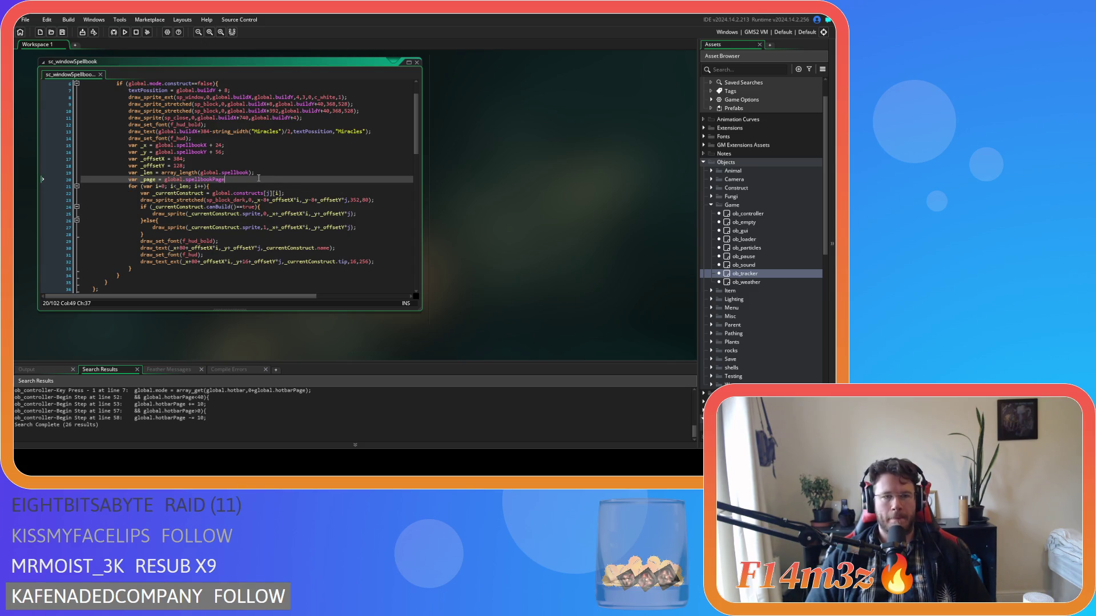
pyautogui.moveTo(276, 193)
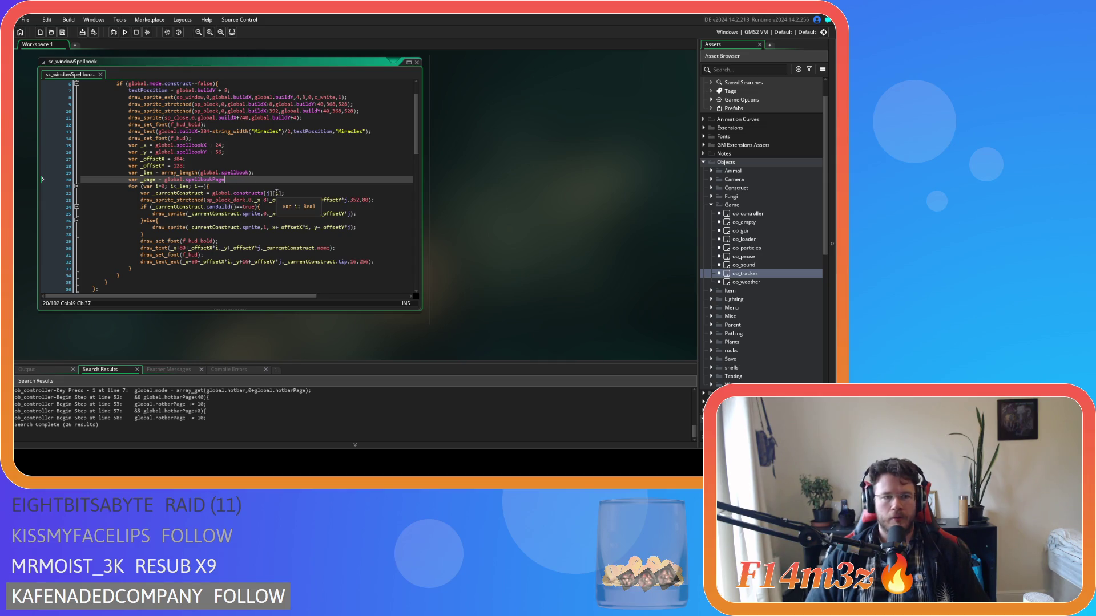
pyautogui.write(';')
pyautogui.click(258, 176)
pyautogui.click(245, 186)
pyautogui.click(213, 213)
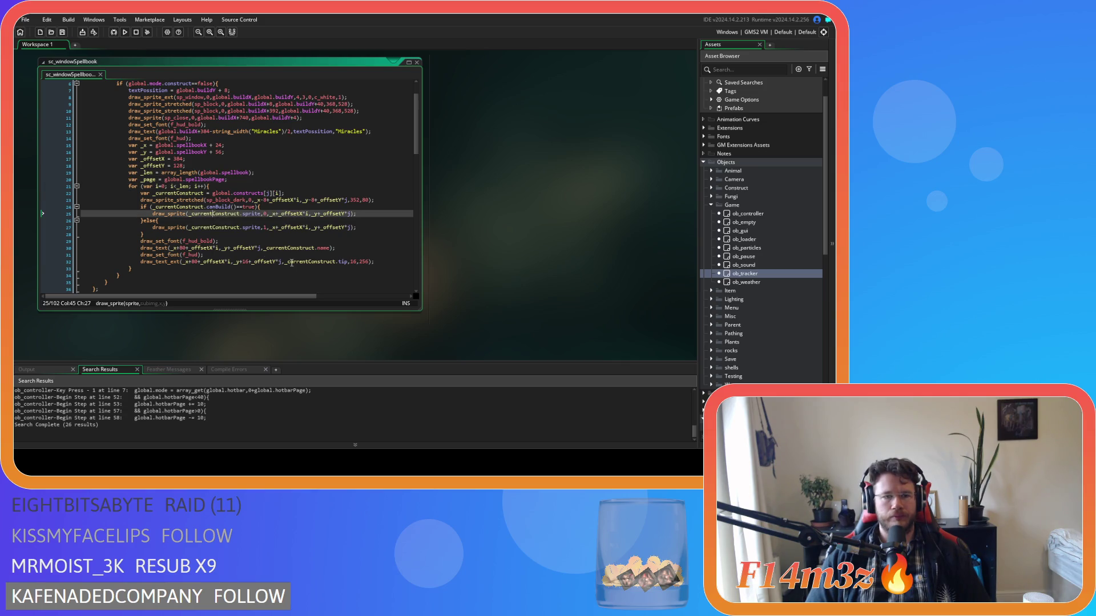
pyautogui.scroll(-2, 258, 240)
pyautogui.scroll(1, 258, 240)
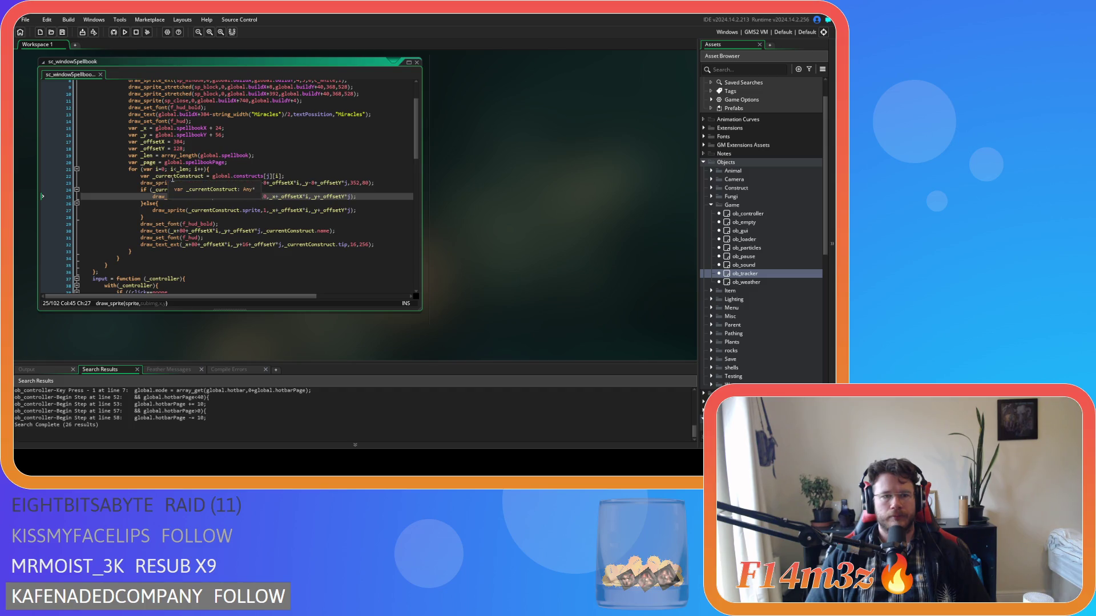
pyautogui.moveTo(203, 162); pyautogui.dragTo(230, 163)
pyautogui.click(257, 155)
pyautogui.press('Left')
pyautogui.press('Left')
pyautogui.hotkey('ctrl', 'shift', 'Left')
pyautogui.hotkey('ctrl', 'shift', 'Left')
pyautogui.hotkey('ctrl', 'shift', 'Left')
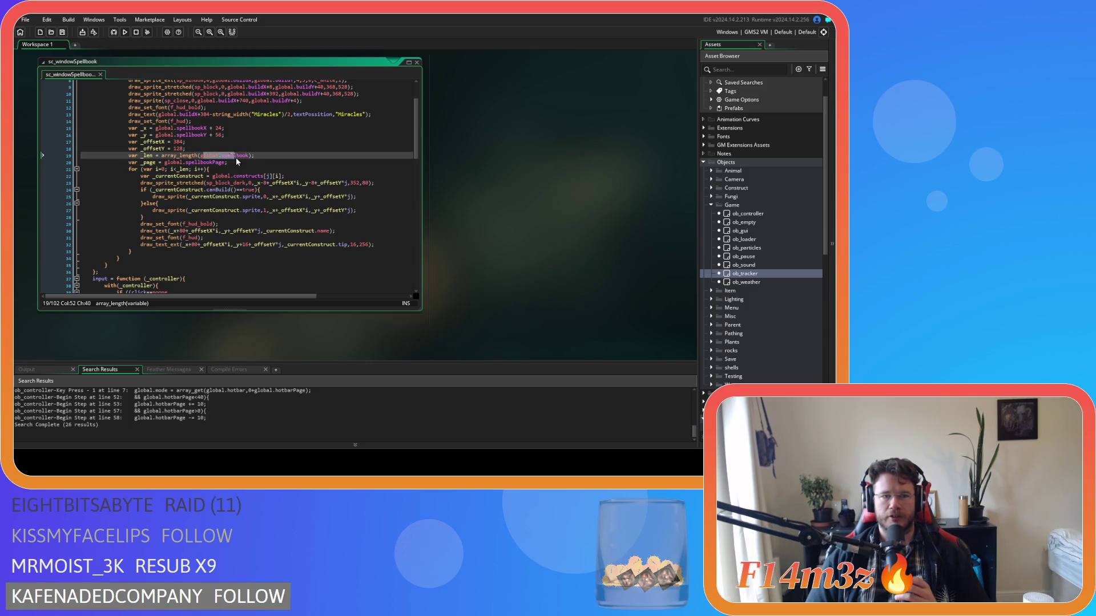
pyautogui.click(261, 157)
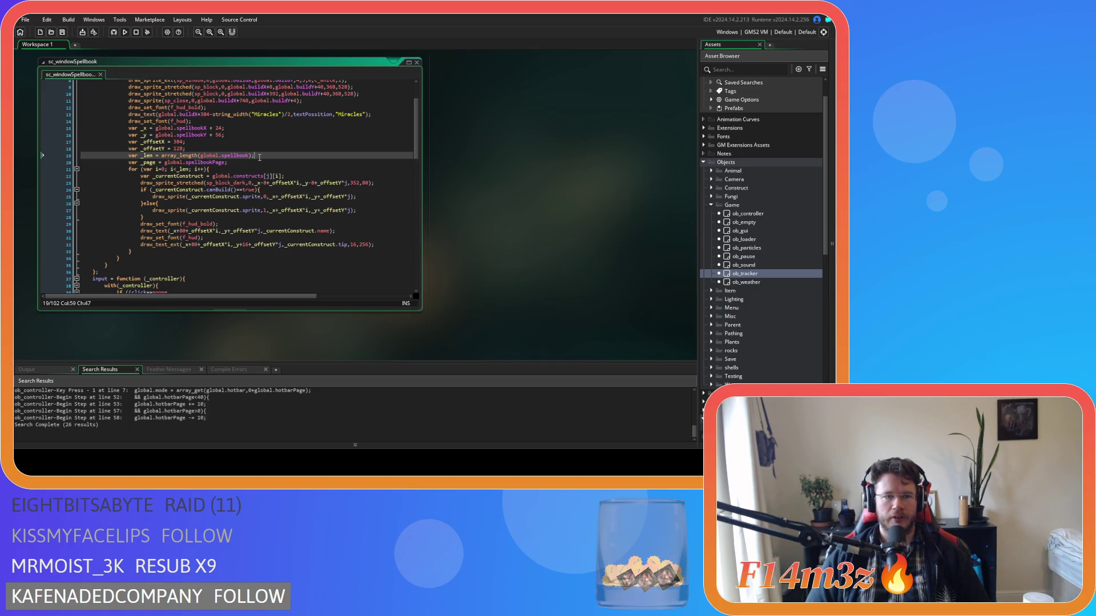
pyautogui.click(162, 169)
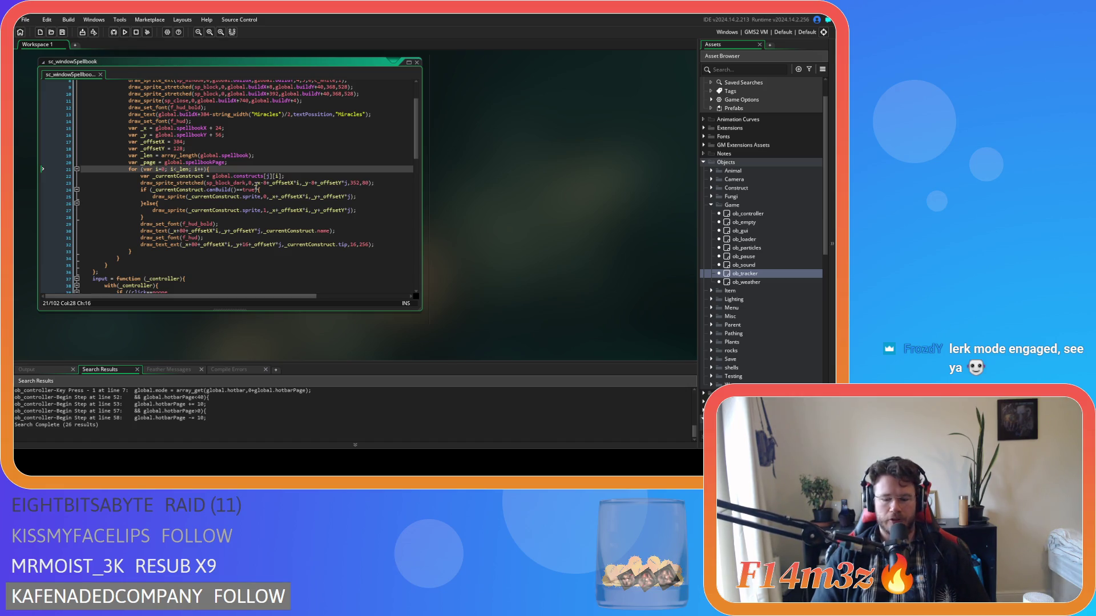
pyautogui.press('Delete')
# Make the construct loop start at i=_page*10 and save
pyautogui.write('_p')
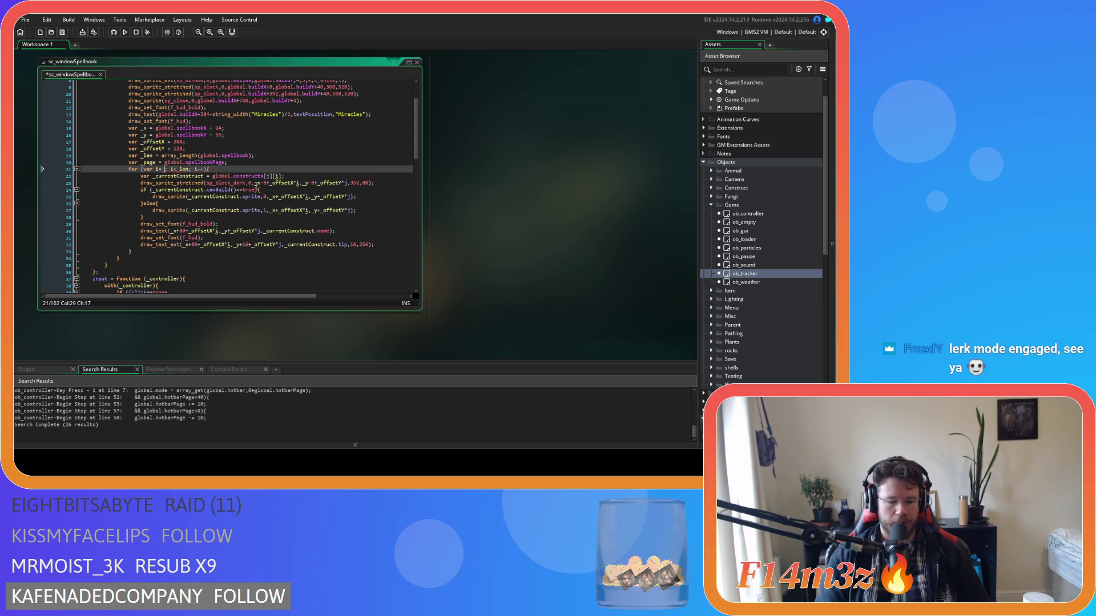
pyautogui.write('age')
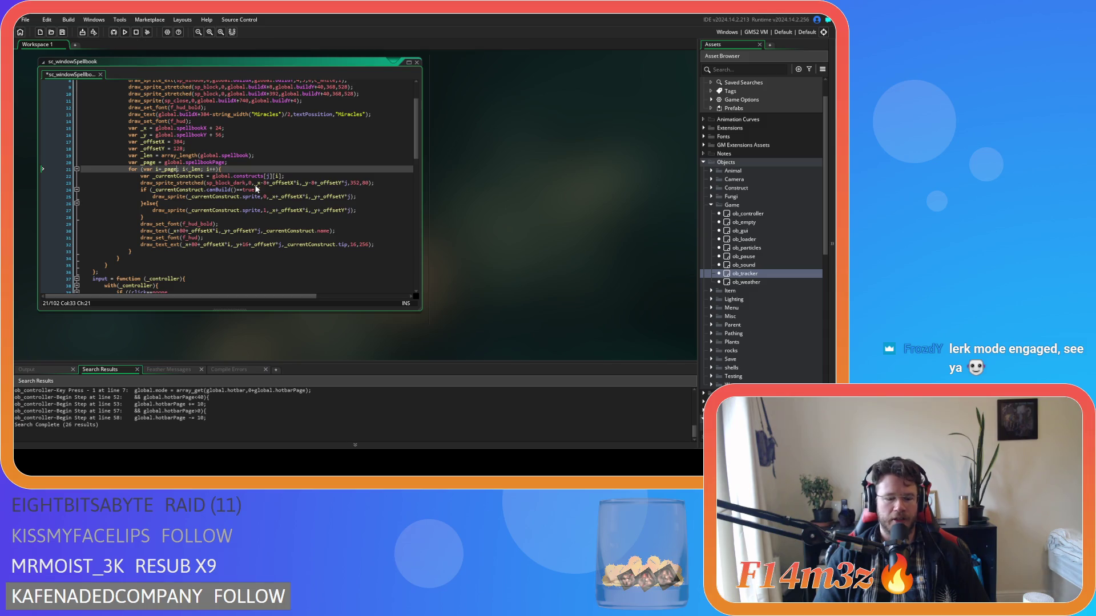
pyautogui.write('*10')
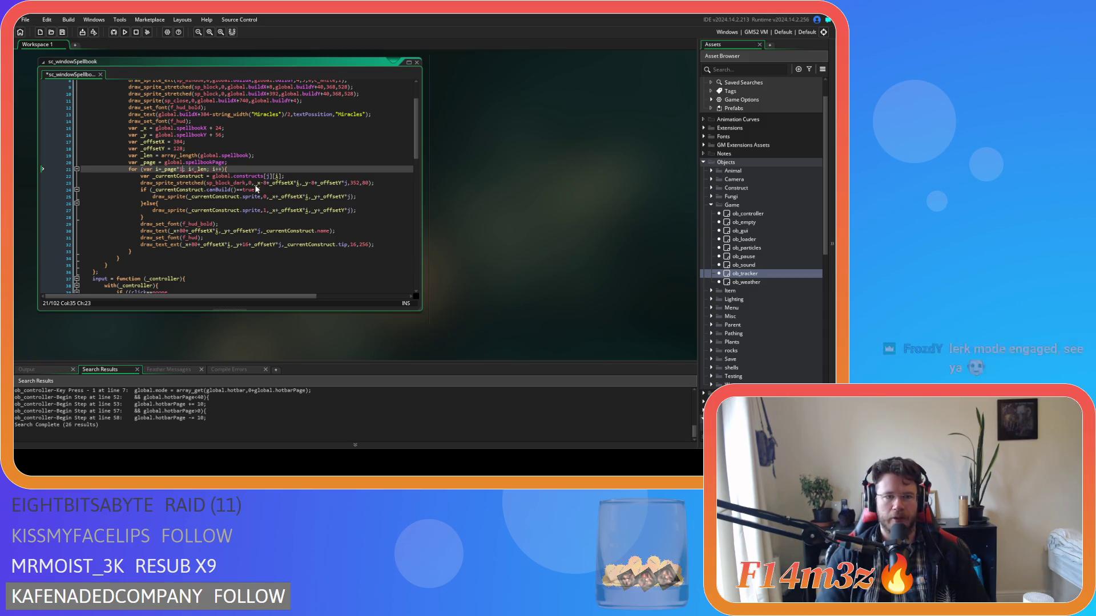
pyautogui.click(274, 170)
pyautogui.hotkey('ctrl', 's')
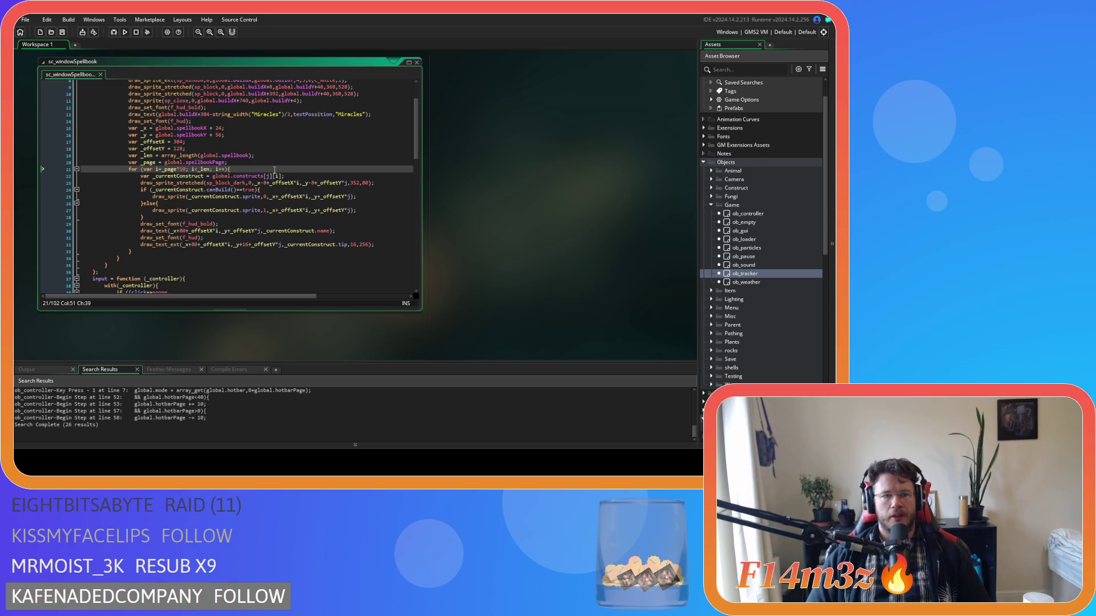
pyautogui.click(208, 170)
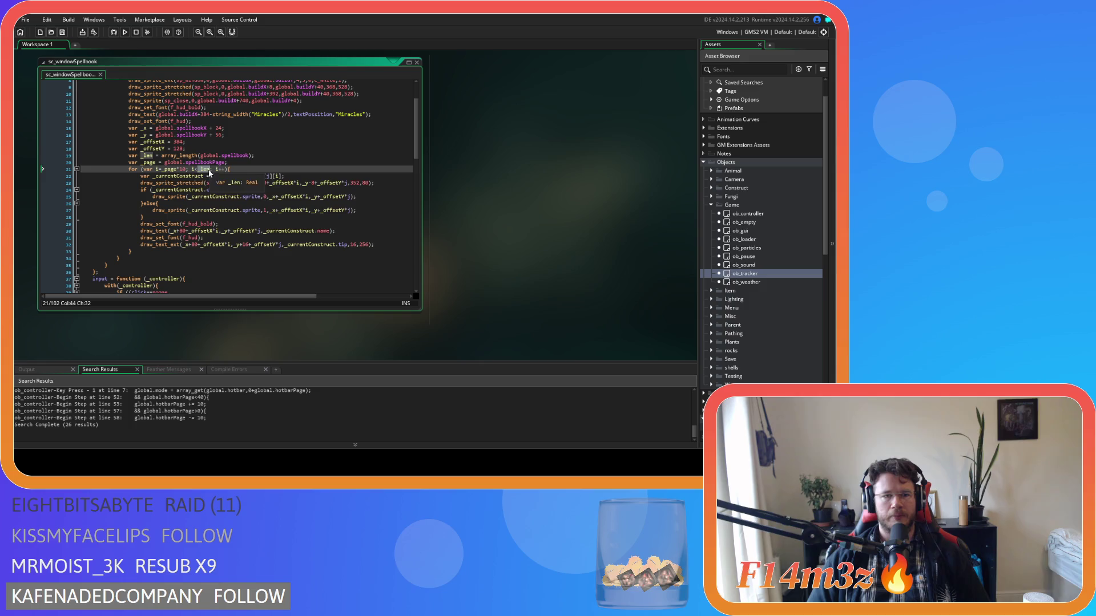
pyautogui.click(163, 171)
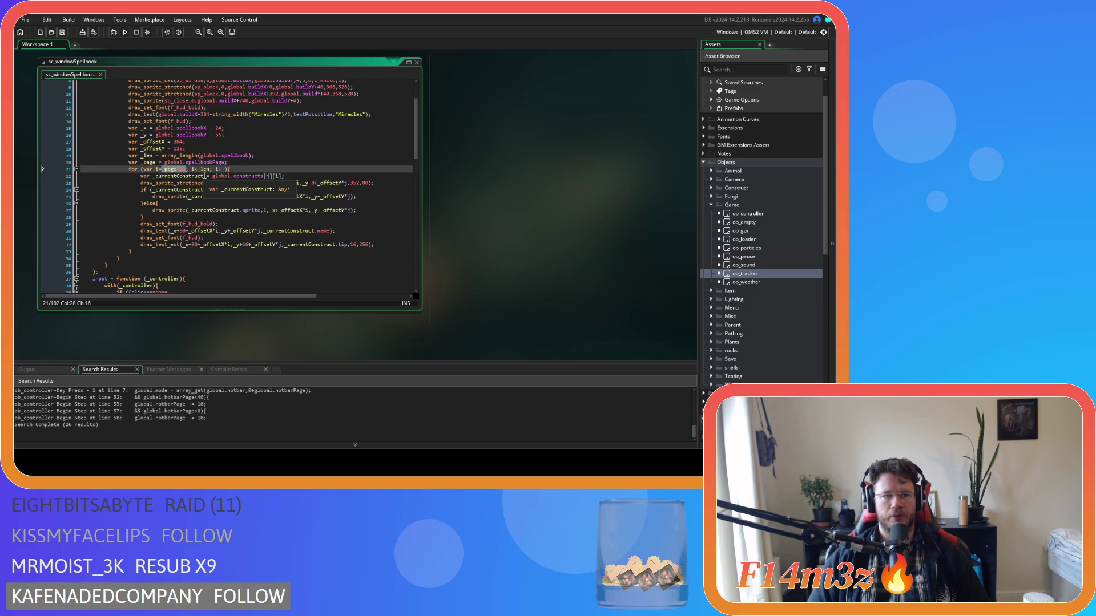
pyautogui.write('*10')
# Replace the _len loop limit with _page*10+10 to cover one ten-entry page
pyautogui.doubleClick(205, 170)
pyautogui.write('_page*10')
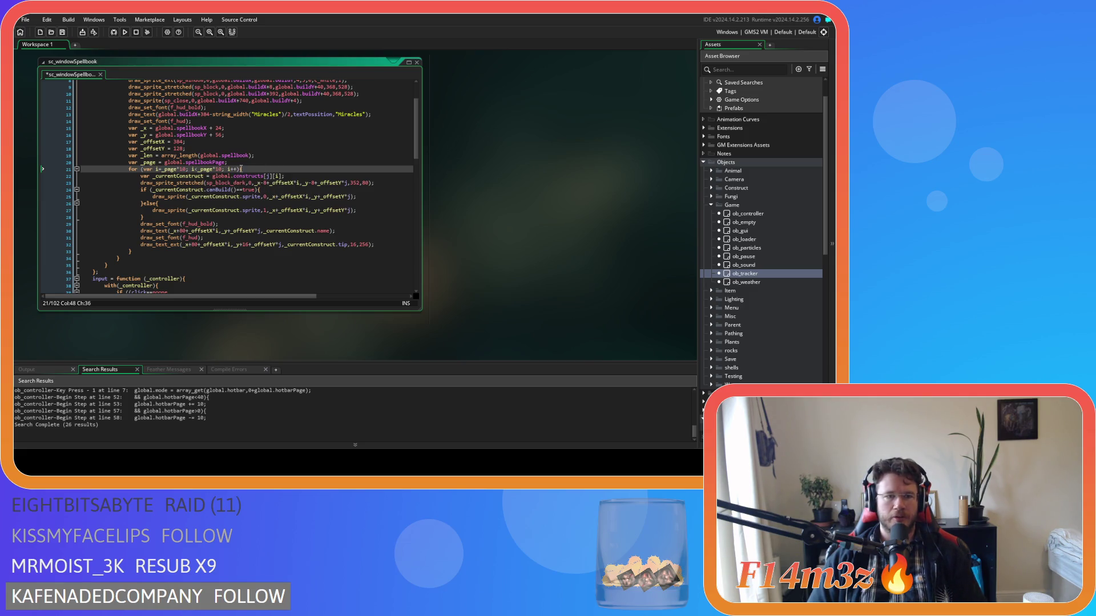
pyautogui.write('+10')
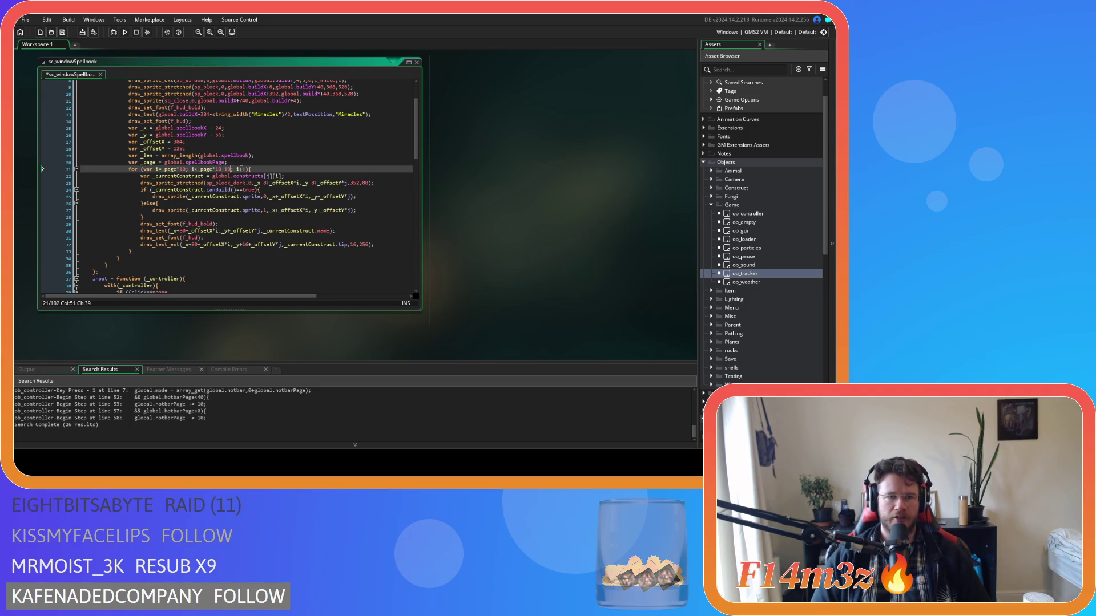
pyautogui.click(214, 169)
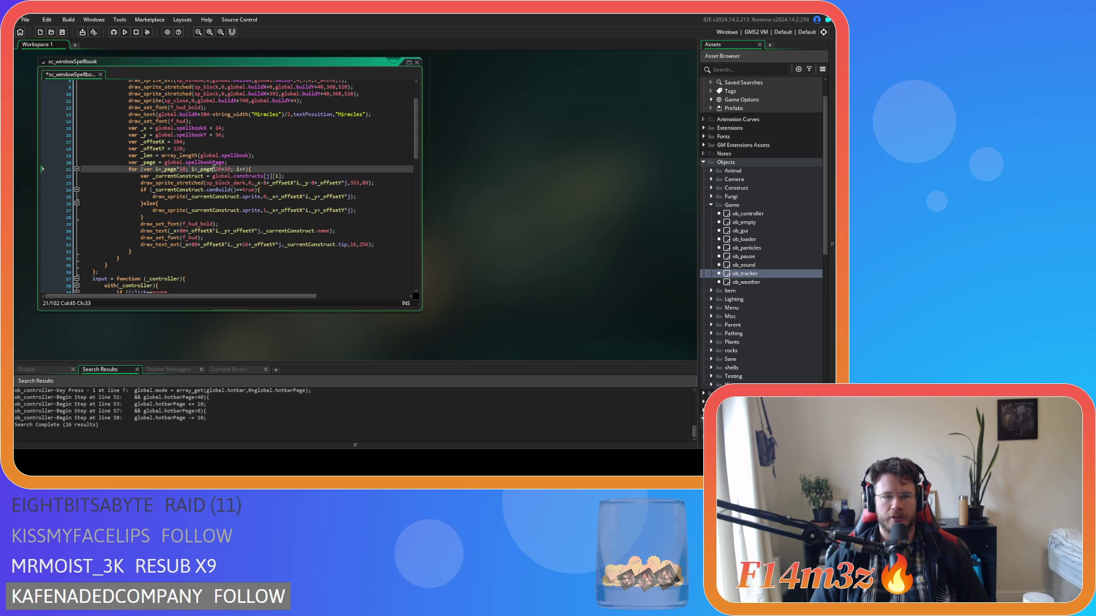
pyautogui.moveTo(214, 169); pyautogui.dragTo(198, 170)
pyautogui.click(255, 169)
pyautogui.moveTo(234, 176)
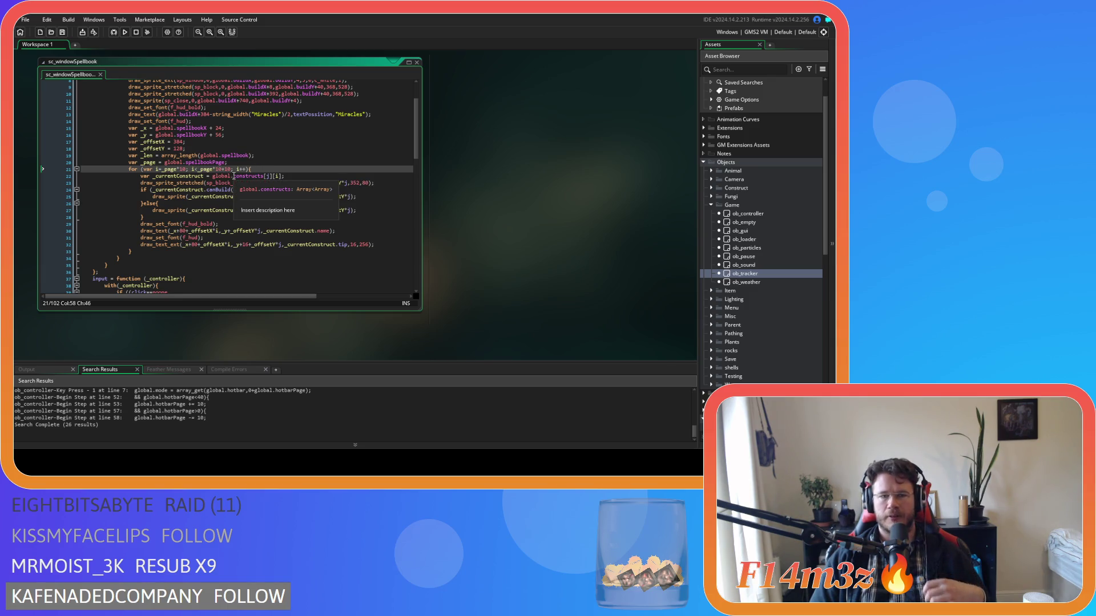
pyautogui.click(303, 177)
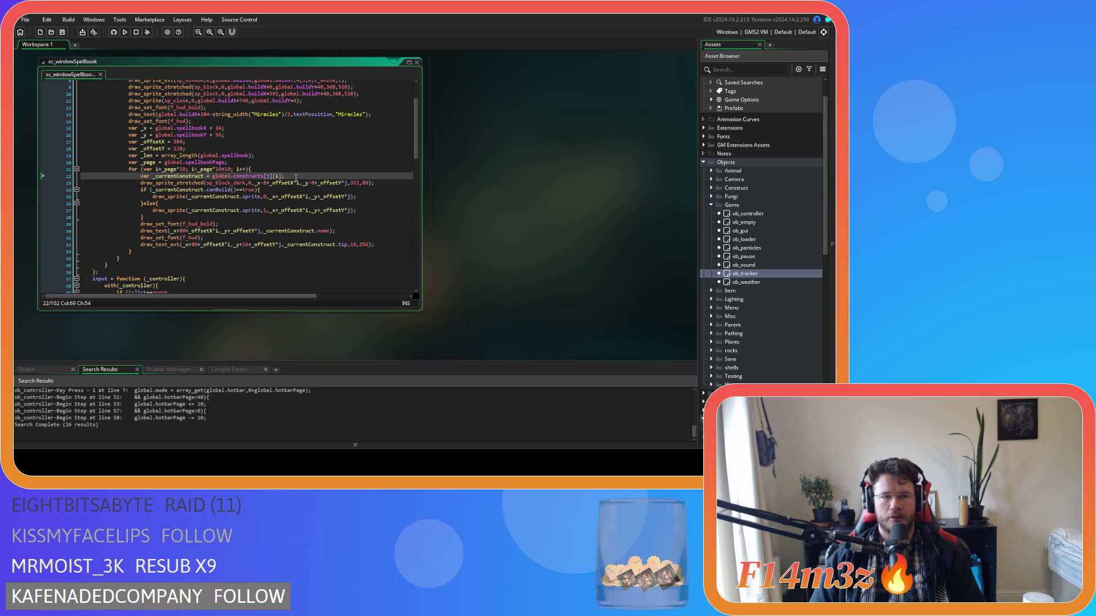
# Rename the entry variable to _currentMiracle and point the lookup at spellbook, dropping the [j] index
pyautogui.moveTo(177, 176); pyautogui.dragTo(204, 176)
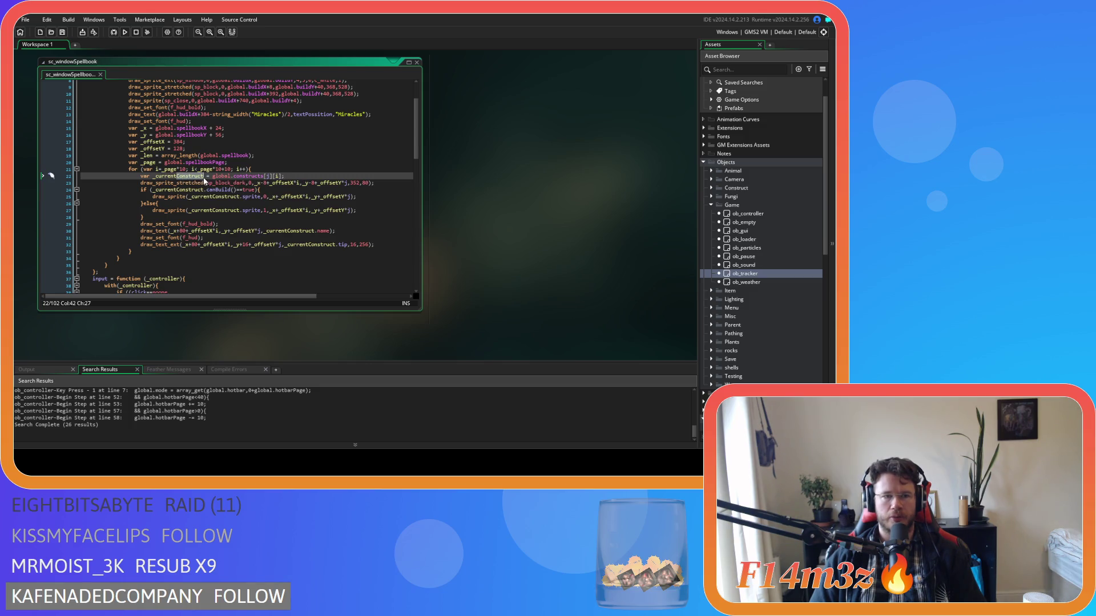
pyautogui.write('Miracle')
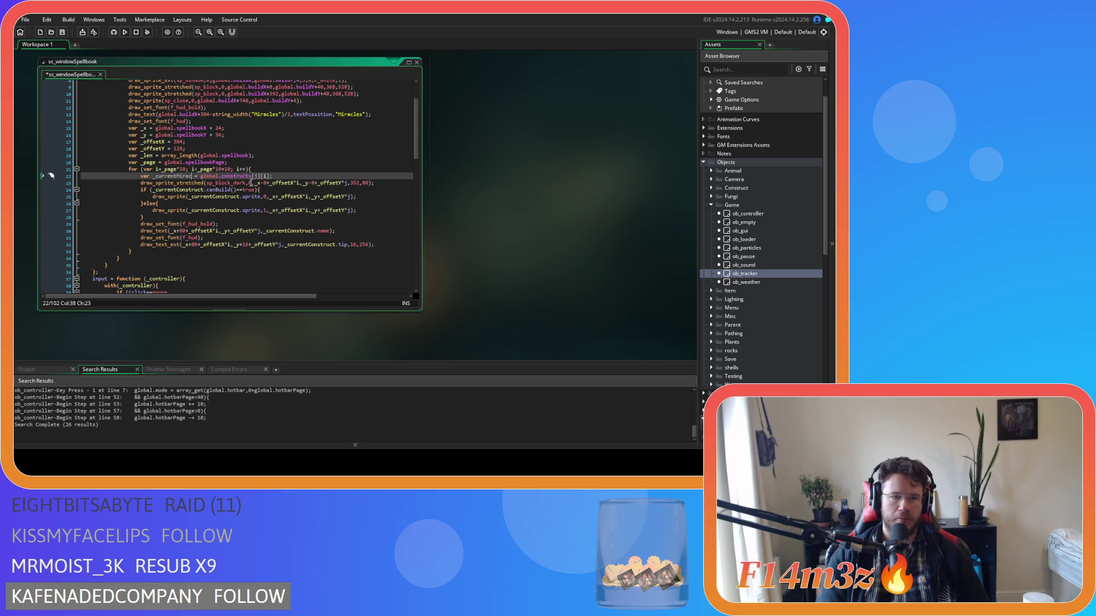
pyautogui.click(279, 176)
pyautogui.doubleClick(242, 177)
pyautogui.write('spel')
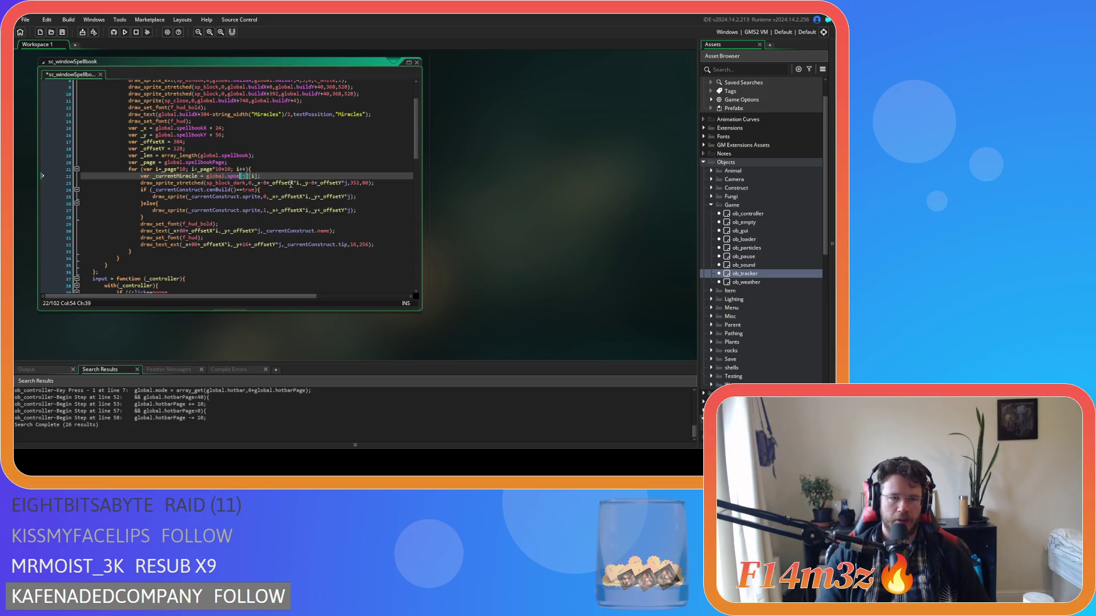
pyautogui.write('lbook')
pyautogui.press('Delete')
pyautogui.press('Delete')
pyautogui.press('Delete')
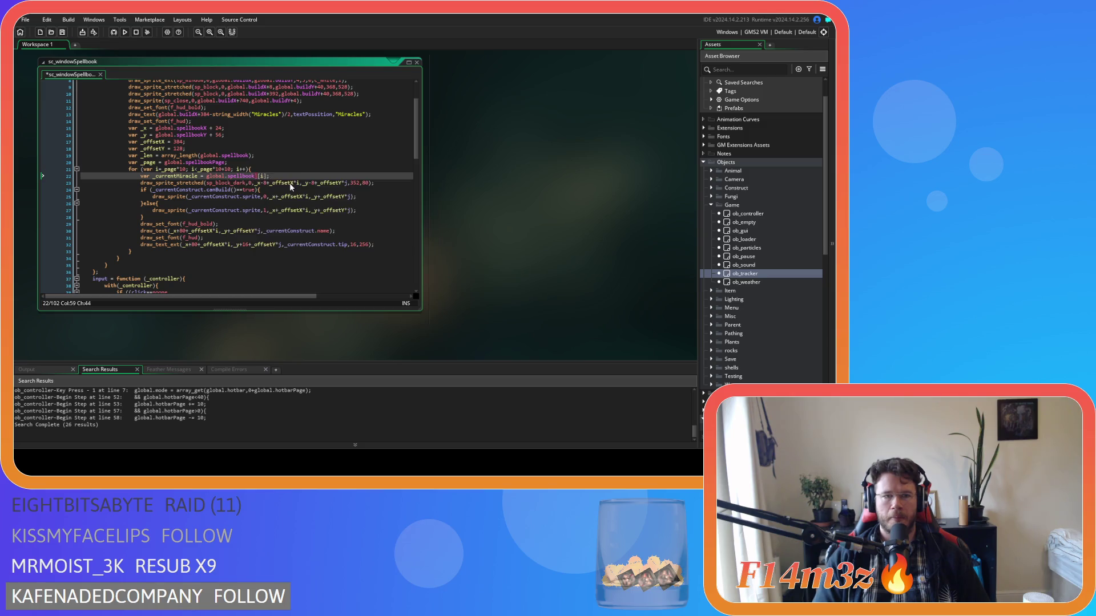
pyautogui.click(281, 175)
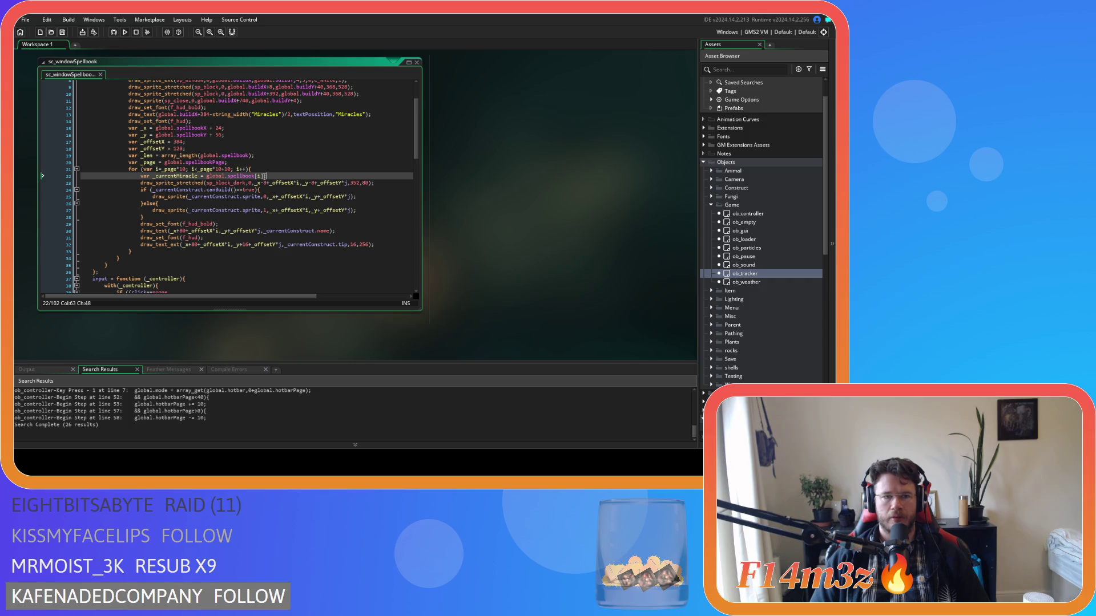
# Rewrite the lookup as array_get(global.spellbook,i) and save the script
pyautogui.click(256, 176)
pyautogui.press('Delete')
pyautogui.press('Delete')
pyautogui.press('Delete')
pyautogui.hotkey('ctrl', 'Left')
pyautogui.hotkey('ctrl', 'Left')
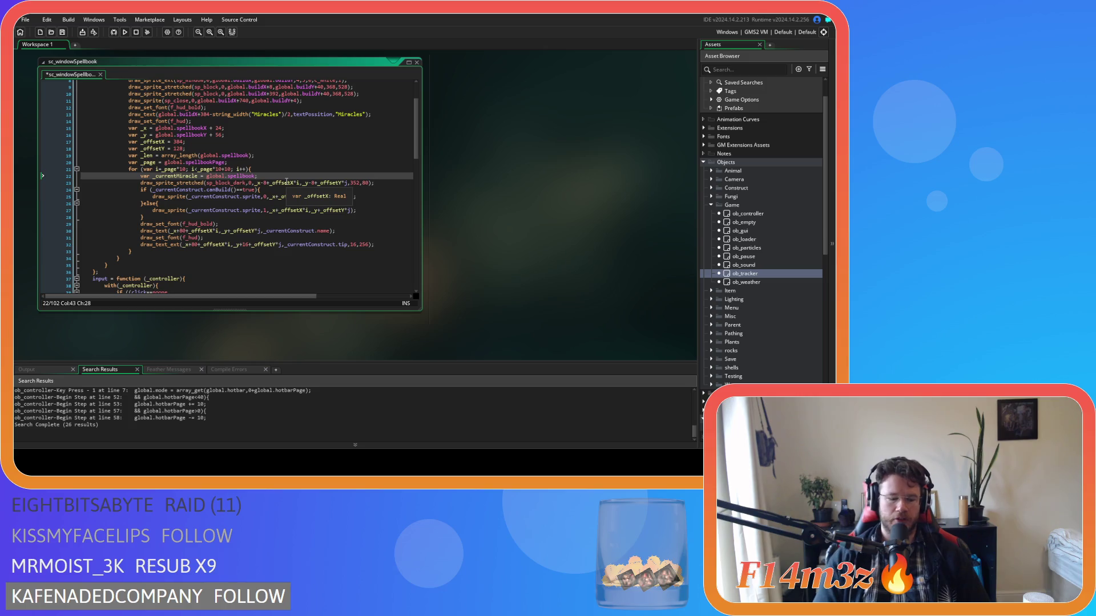
pyautogui.write('array_')
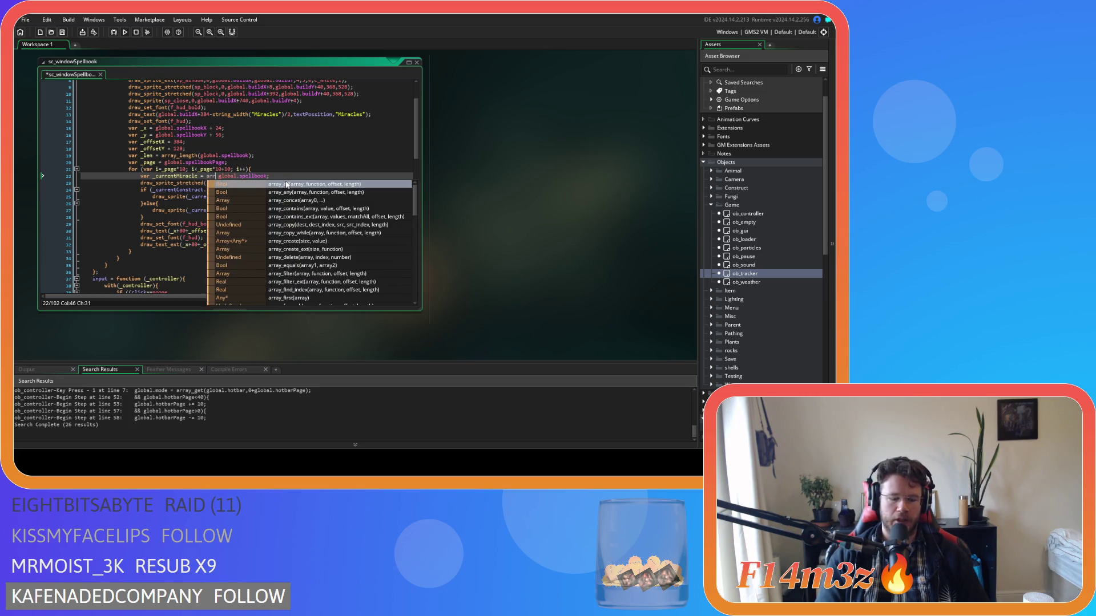
pyautogui.write('g')
pyautogui.press('Return')
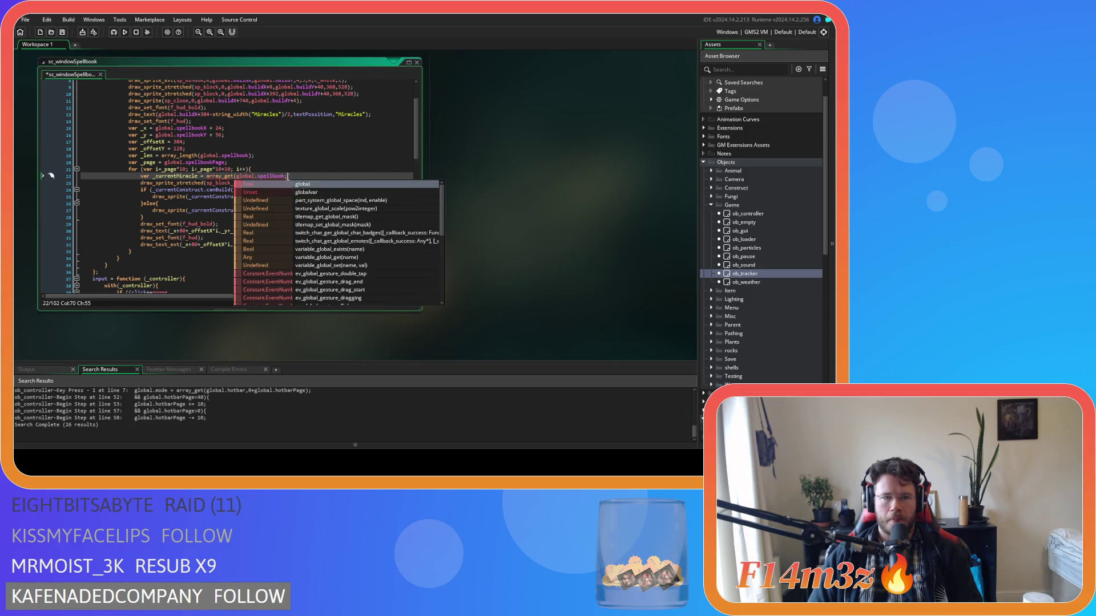
pyautogui.press('End')
pyautogui.write(')')
pyautogui.press('Left')
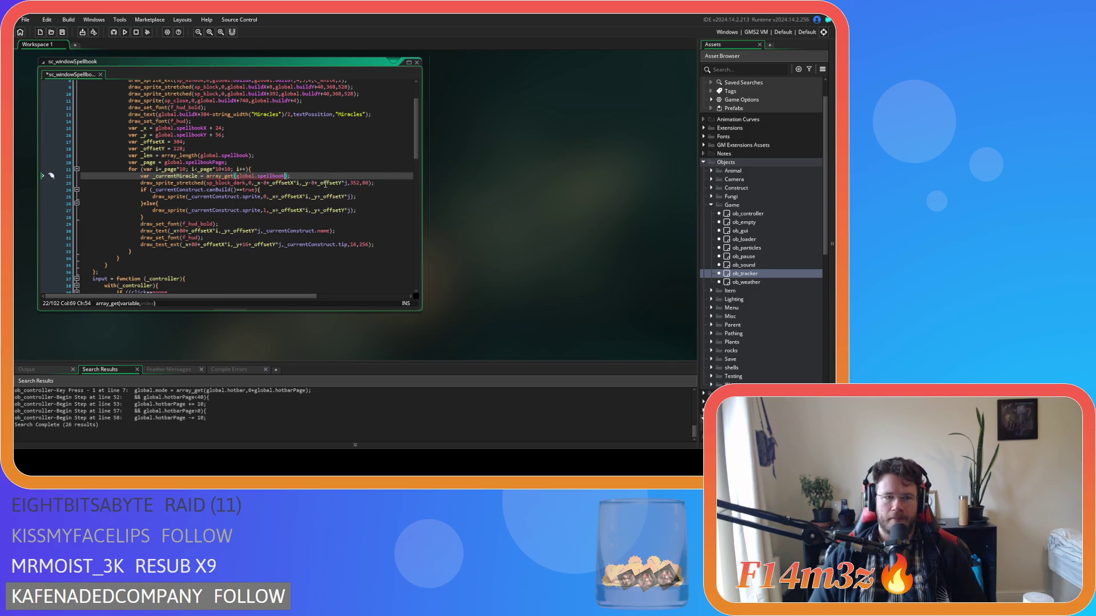
pyautogui.write(',i')
pyautogui.press('Escape')
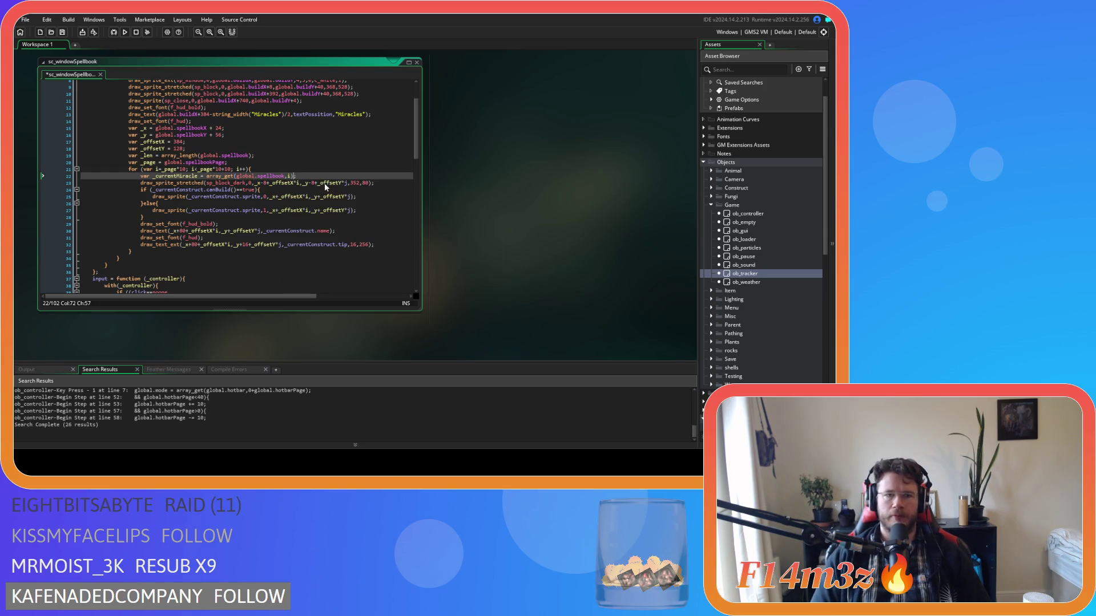
pyautogui.hotkey('ctrl', 's')
pyautogui.click(244, 202)
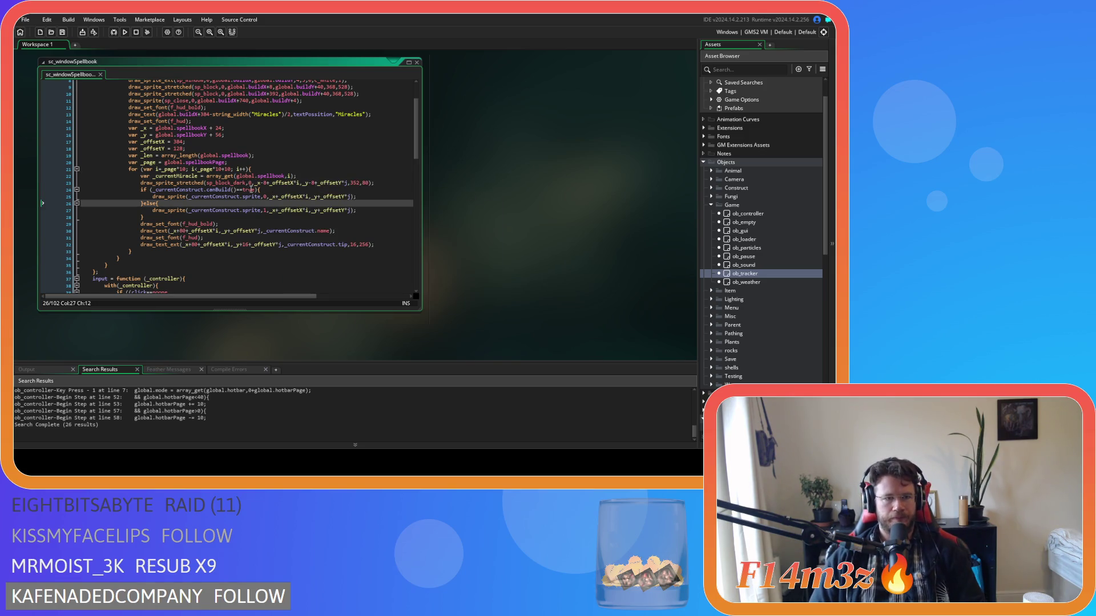
pyautogui.moveTo(220, 183)
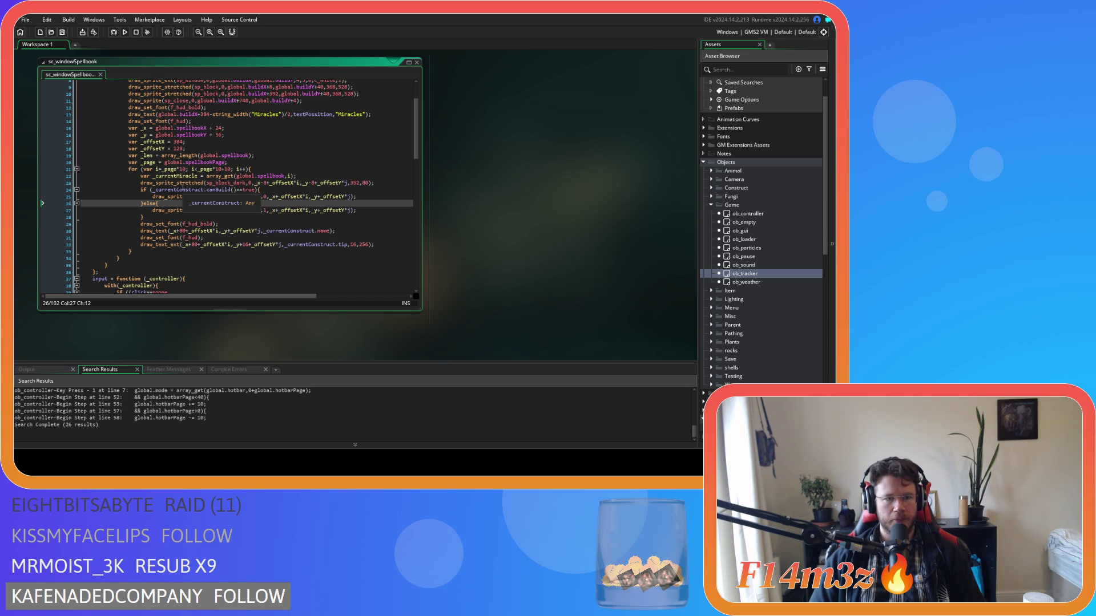
pyautogui.click(186, 196)
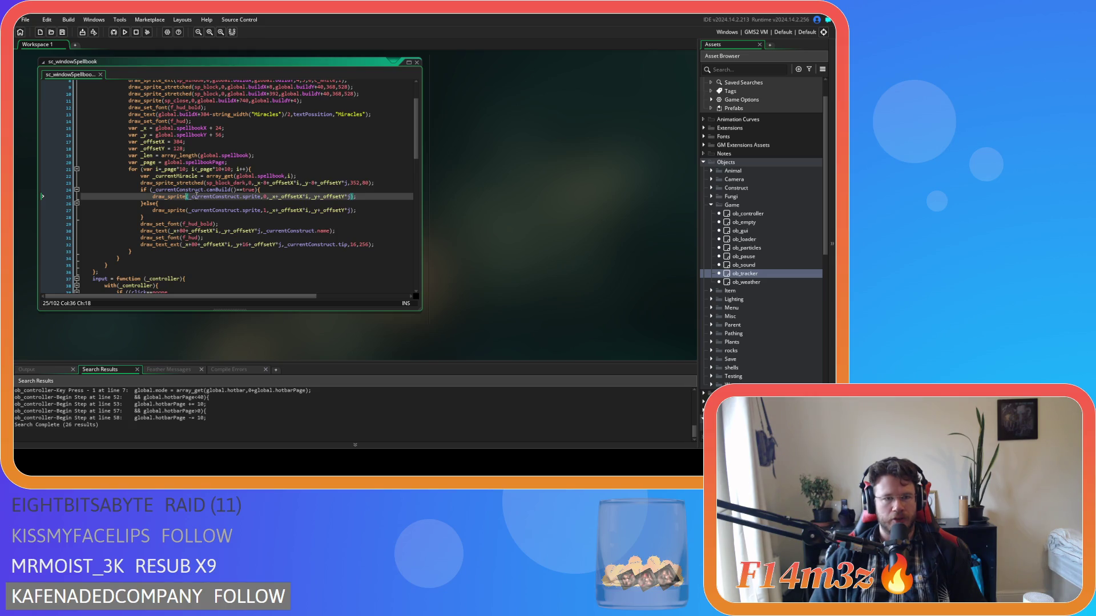
pyautogui.click(234, 183)
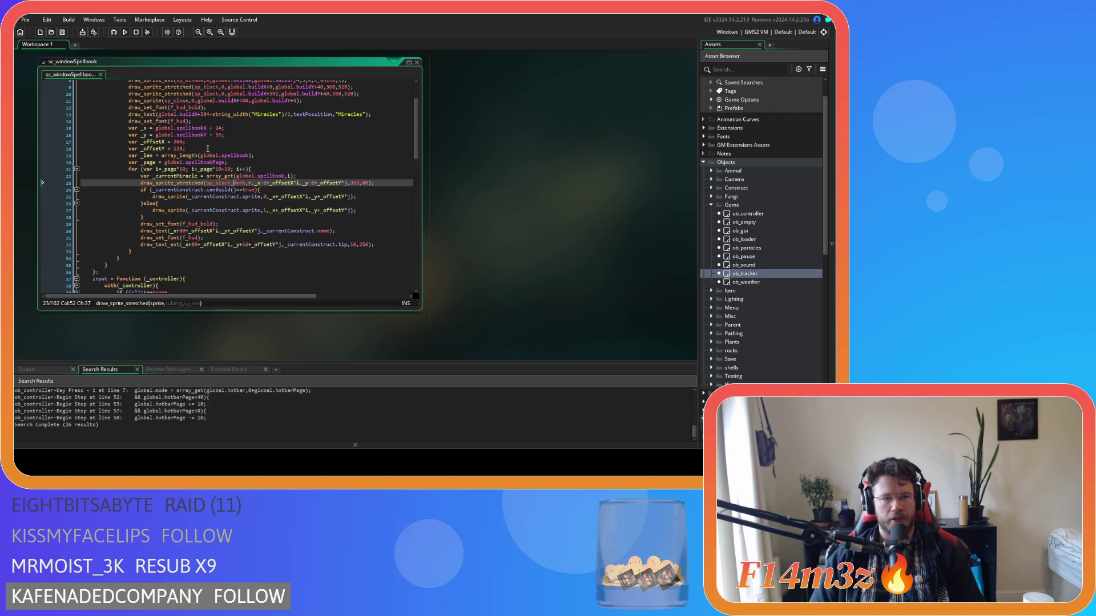
pyautogui.click(208, 148)
pyautogui.moveTo(207, 148); pyautogui.dragTo(78, 154)
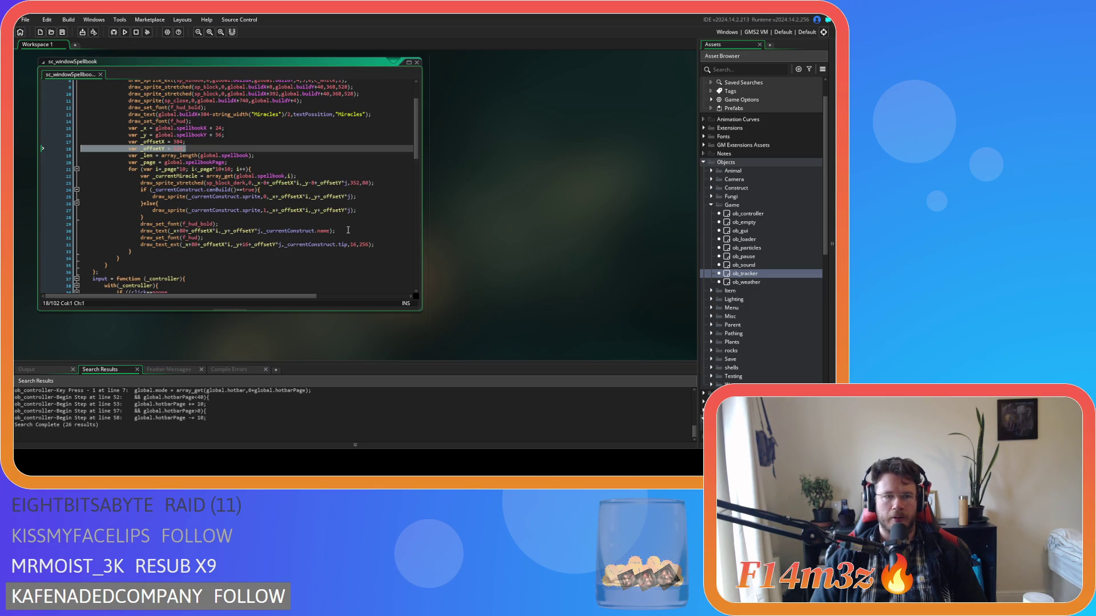
# In the line-24 condition, replace _currentConstruct with _currentMiracle and delete canBuild()
pyautogui.click(272, 164)
pyautogui.click(278, 210)
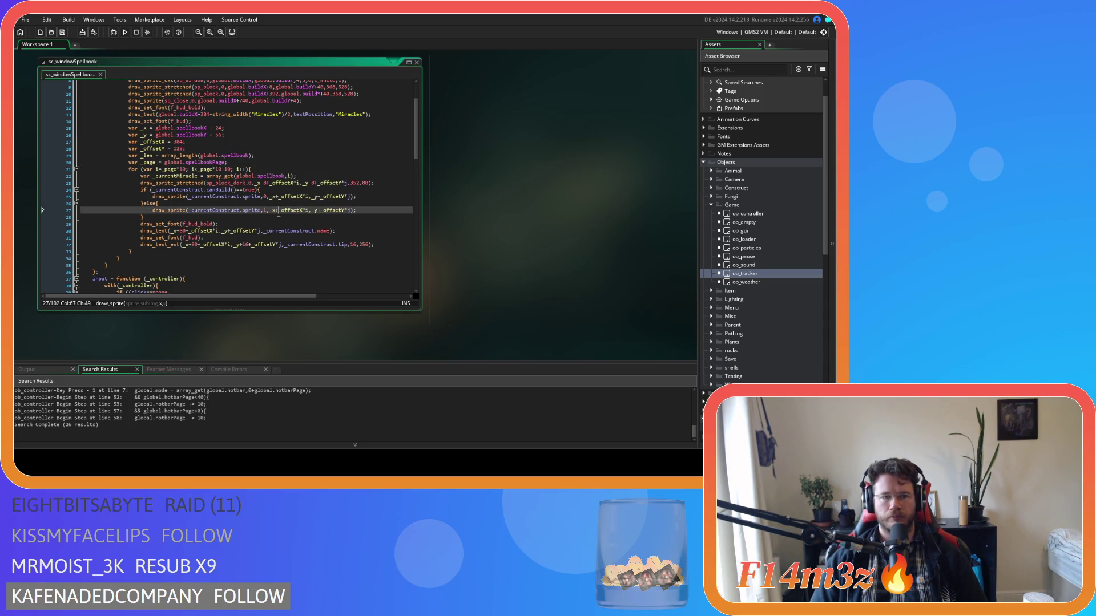
pyautogui.click(276, 237)
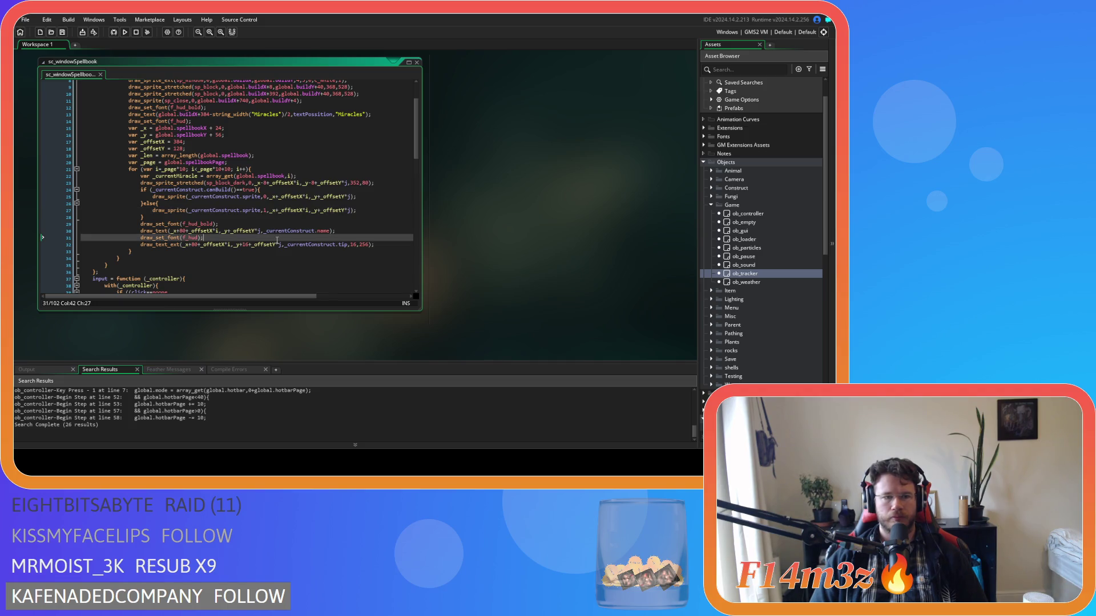
pyautogui.click(178, 176)
pyautogui.doubleClick(178, 176)
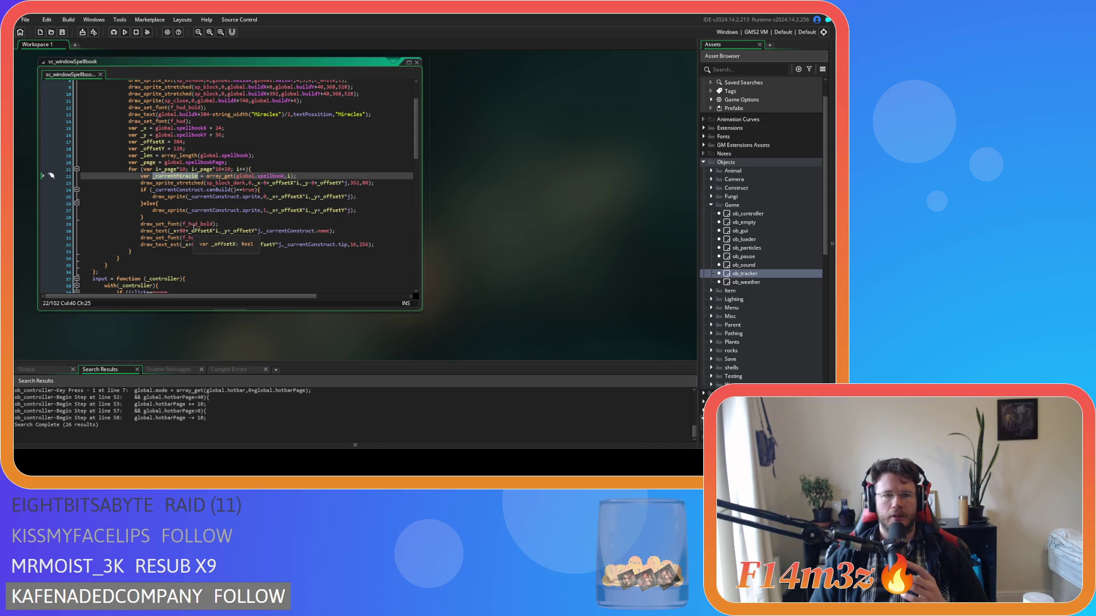
pyautogui.moveTo(156, 217); pyautogui.dragTo(138, 197)
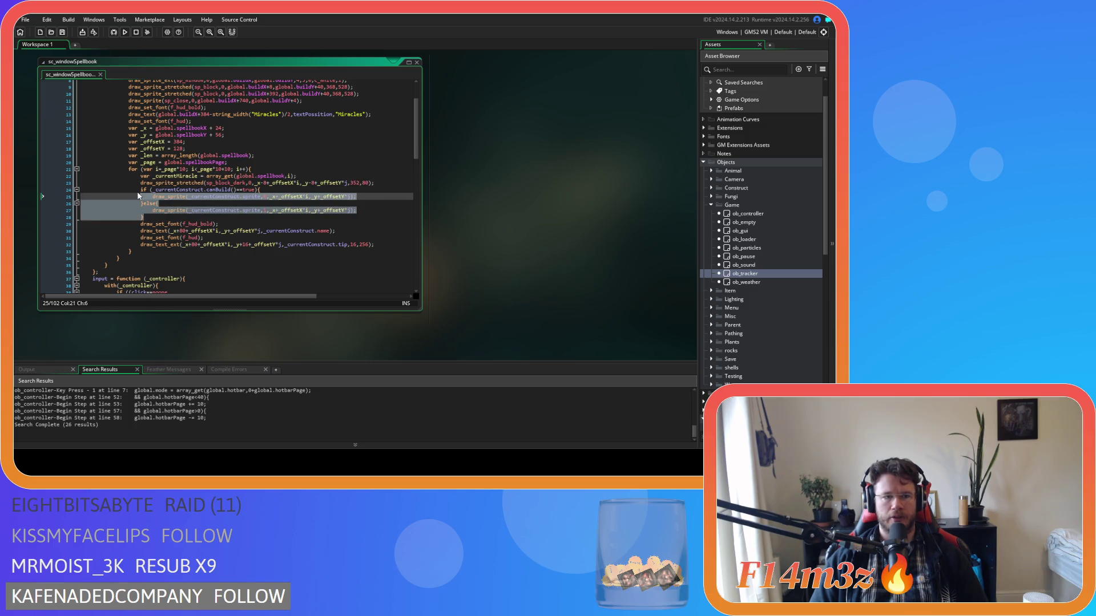
pyautogui.click(183, 218)
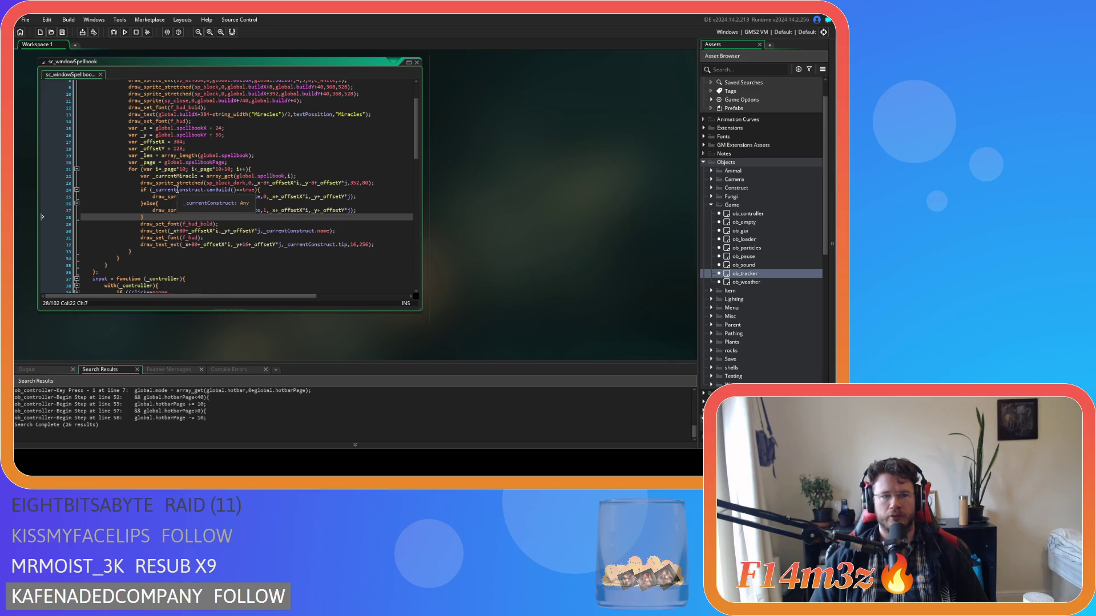
pyautogui.doubleClick(174, 189)
pyautogui.write('_currentMiracle')
pyautogui.moveTo(199, 190); pyautogui.dragTo(231, 195)
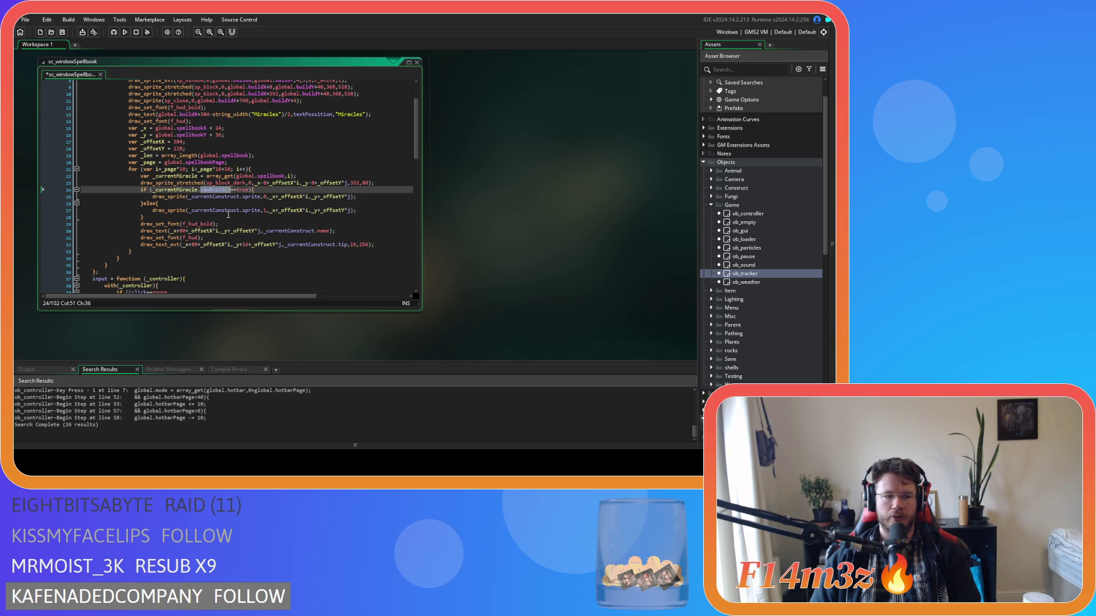
pyautogui.press('BackSpace')
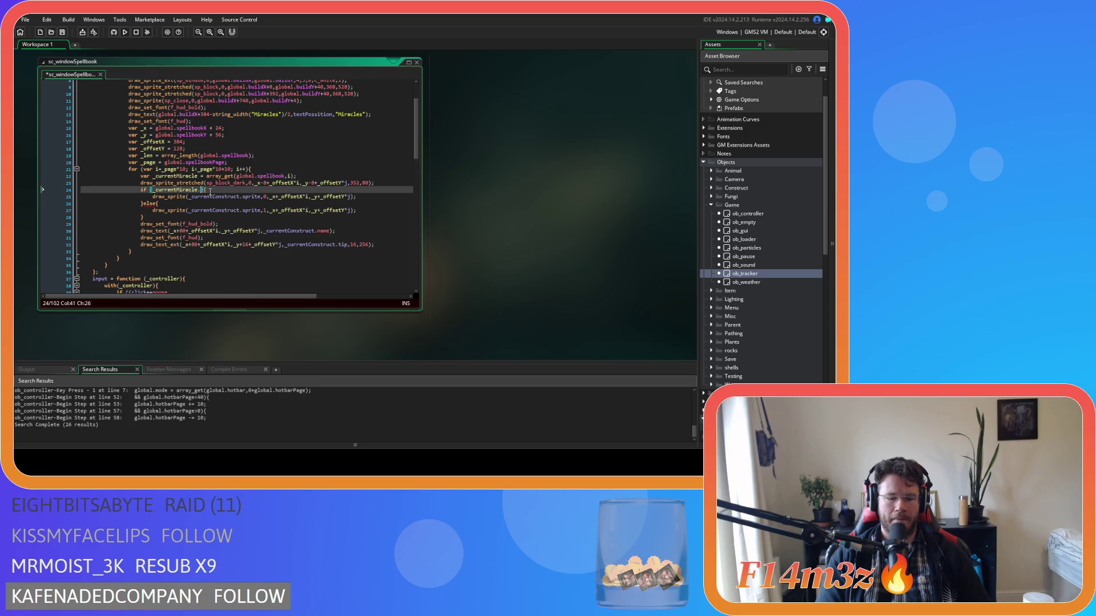
# Make the line-24 condition read global.godPower>=_currentMiracle.cost
pyautogui.write('colt')
pyautogui.click(192, 189)
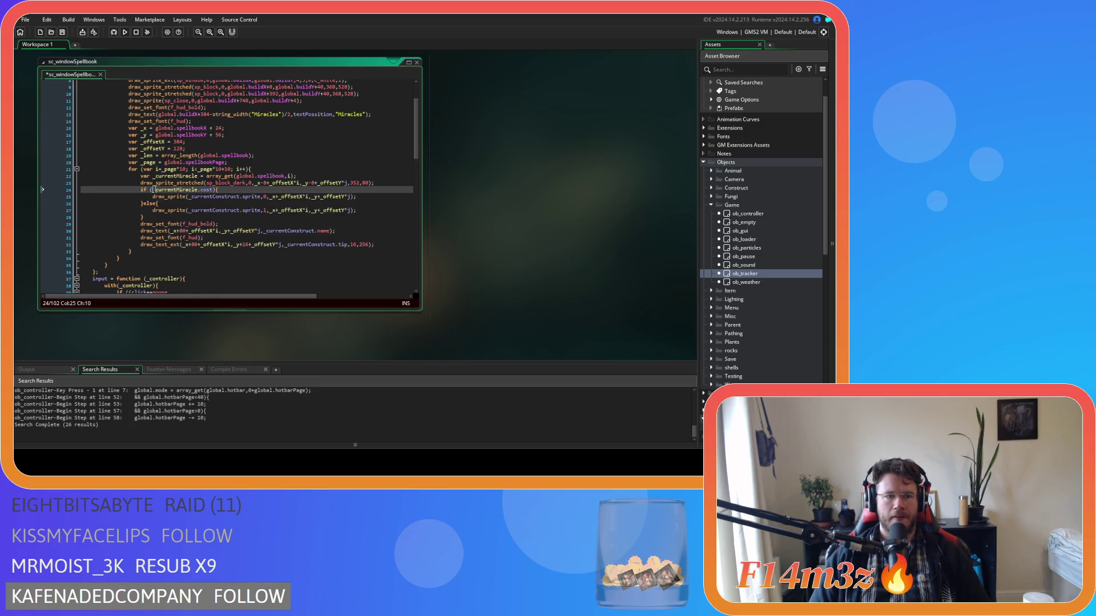
pyautogui.write('global.godP')
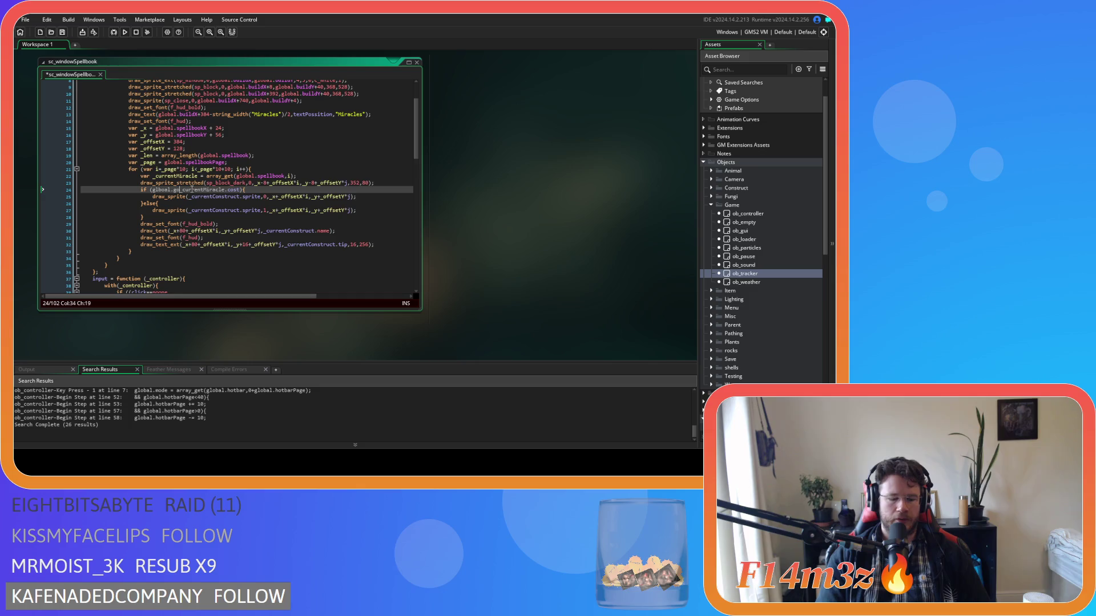
pyautogui.write('ower')
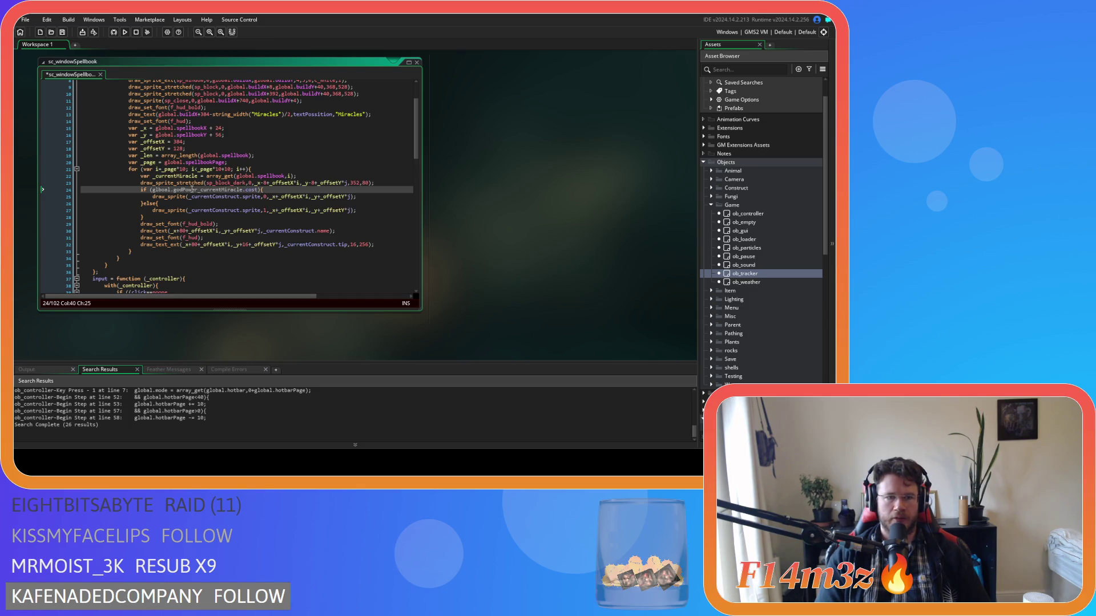
pyautogui.write('>=')
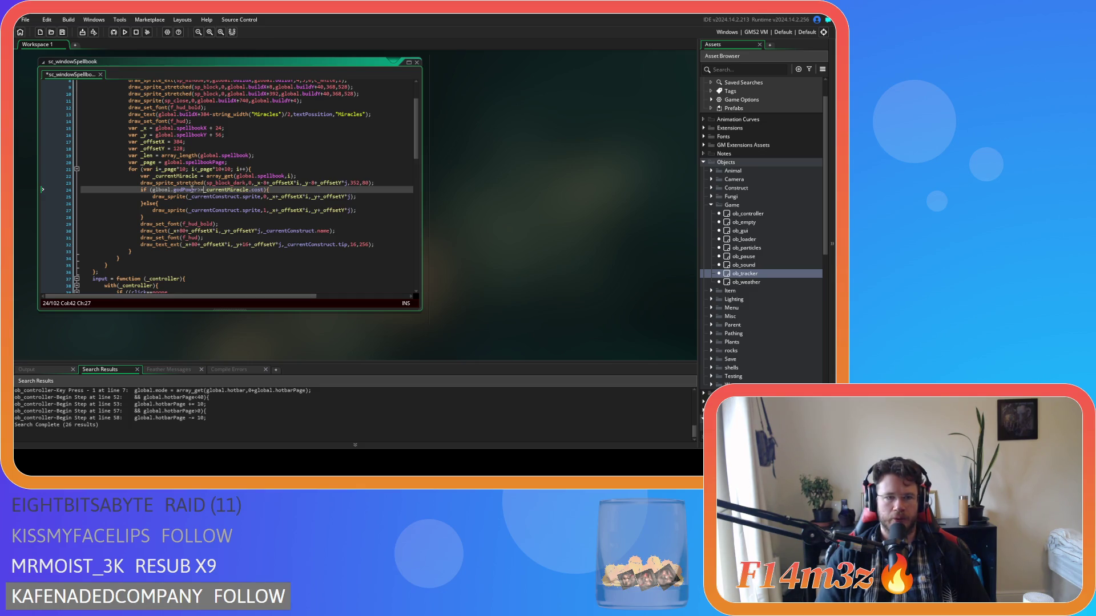
pyautogui.click(266, 190)
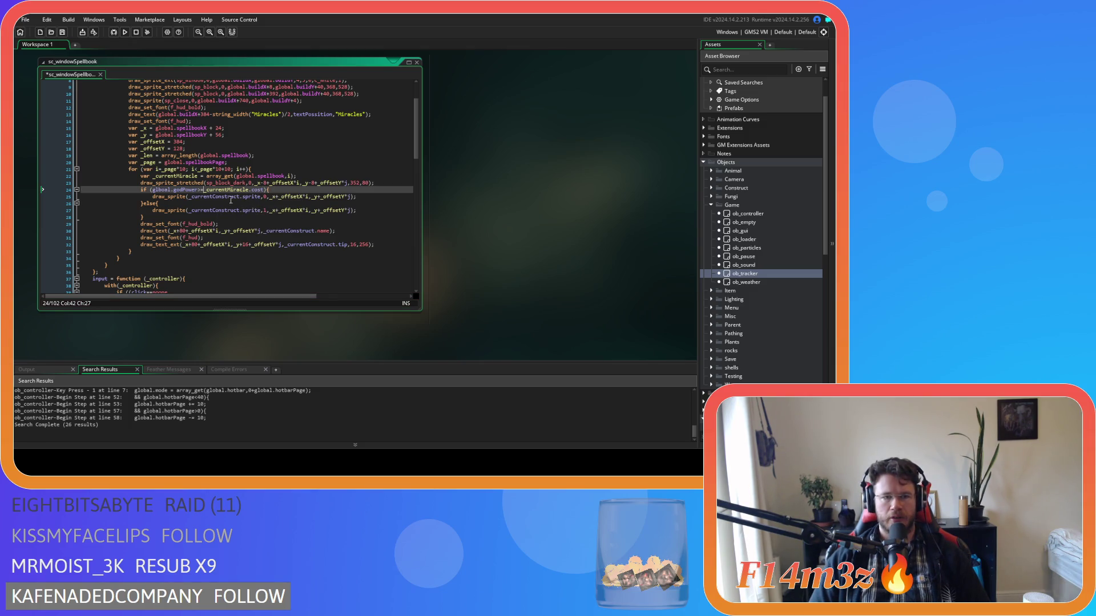
pyautogui.doubleClick(160, 189)
pyautogui.write('global')
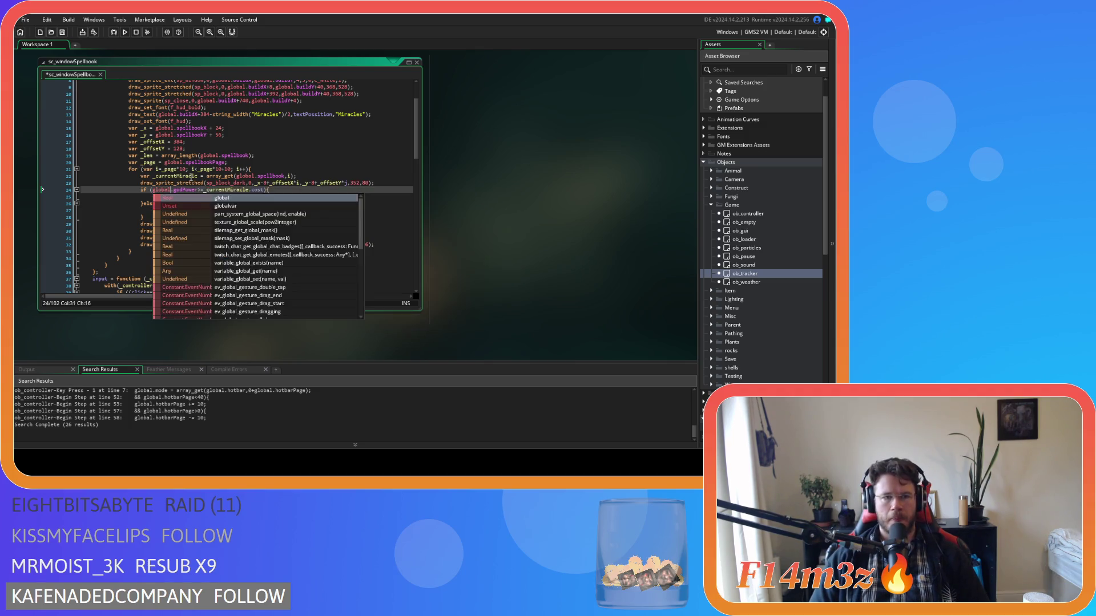
# Use _currentMiracle in both draw_sprite calls, change frame 1 to 2, and save
pyautogui.doubleClick(185, 177)
pyautogui.doubleClick(216, 197)
pyautogui.write('_currentMiracle')
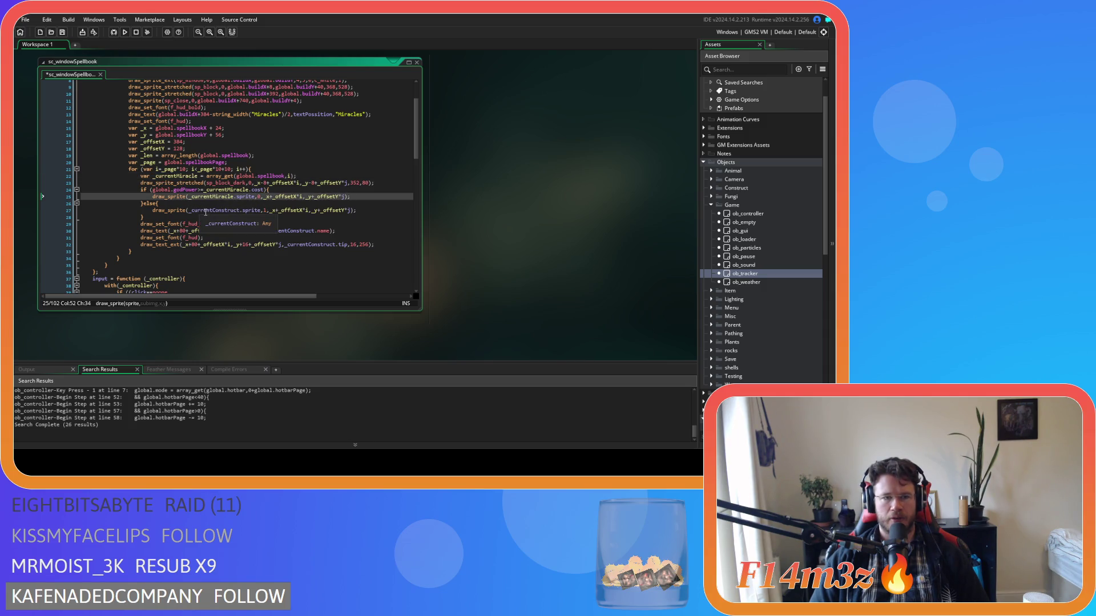
pyautogui.doubleClick(205, 211)
pyautogui.write('_currentMiracle')
pyautogui.doubleClick(257, 210)
pyautogui.write('2')
pyautogui.press('End')
pyautogui.hotkey('ctrl', 's')
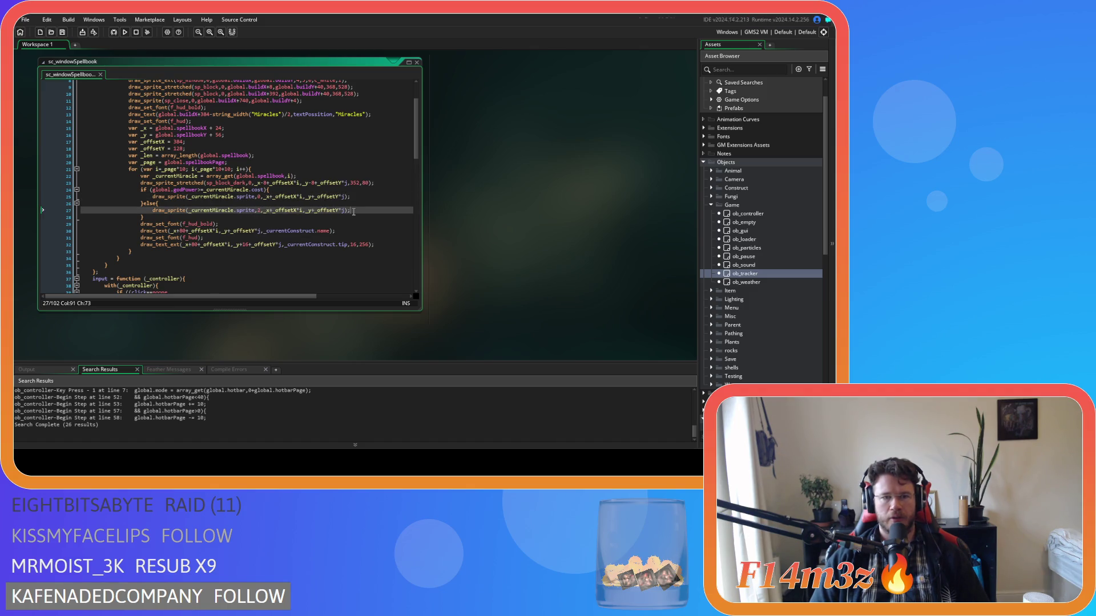
pyautogui.press('Down')
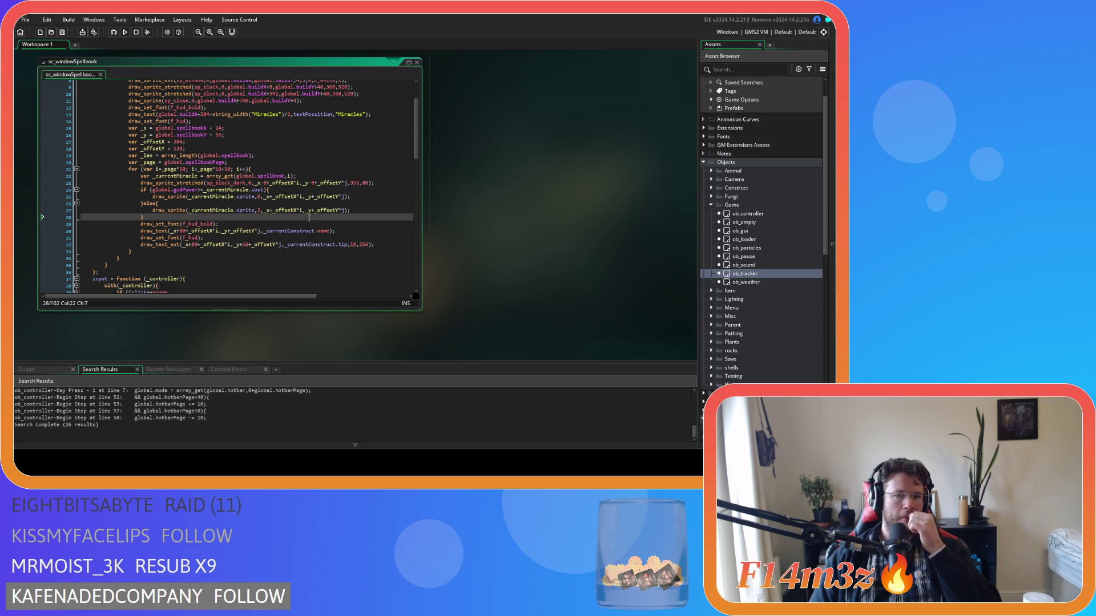
# Remove the *j multiplier from the offsets on lines 23, 25 and 27
pyautogui.click(351, 183)
pyautogui.press('BackSpace')
pyautogui.press('BackSpace')
pyautogui.click(344, 196)
pyautogui.press('BackSpace')
pyautogui.press('BackSpace')
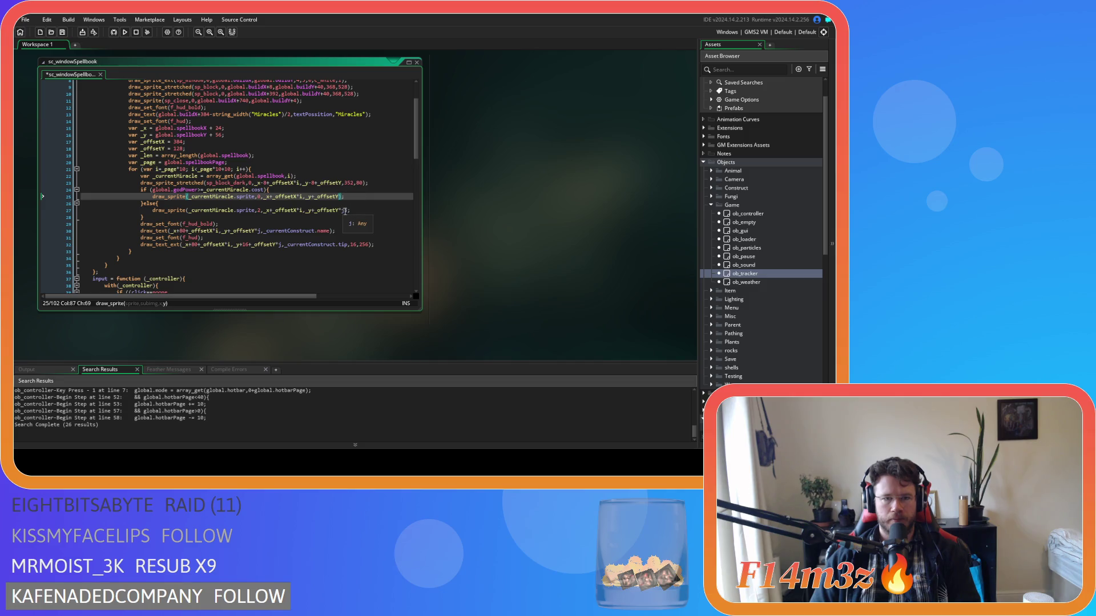
pyautogui.click(344, 210)
pyautogui.press('BackSpace')
pyautogui.press('BackSpace')
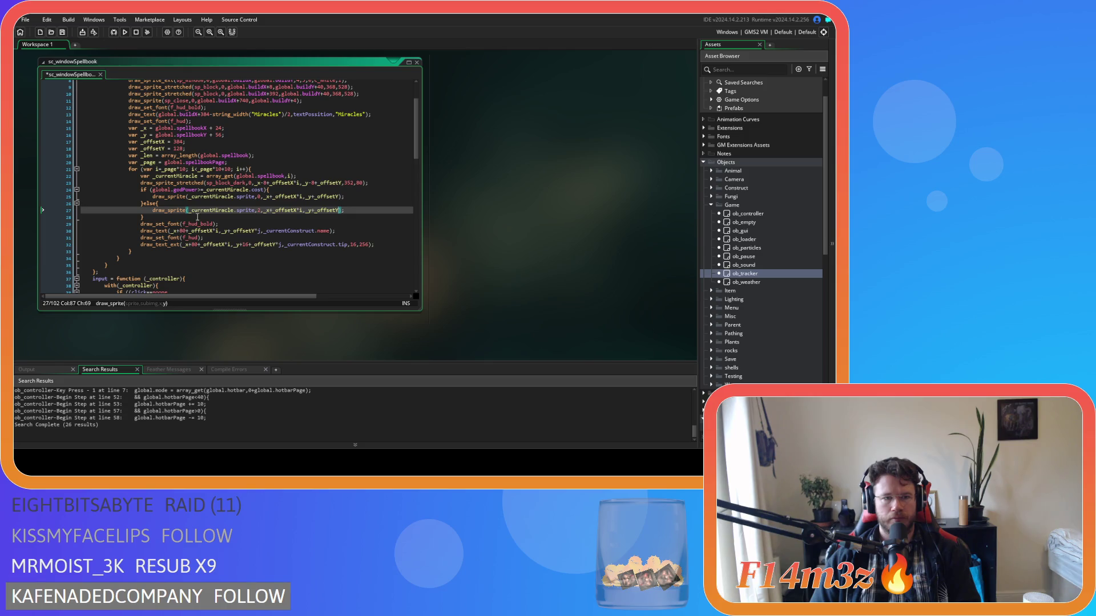
# Remove the *j multiplier from the text offsets on lines 30 and 32
pyautogui.click(212, 225)
pyautogui.click(258, 237)
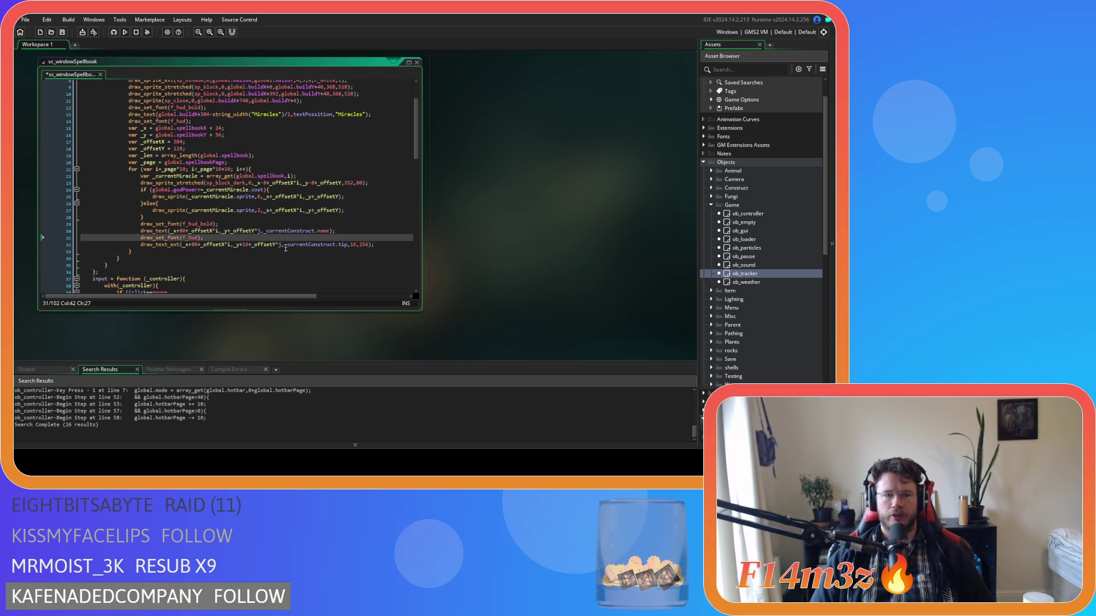
pyautogui.click(261, 231)
pyautogui.press('BackSpace')
pyautogui.press('BackSpace')
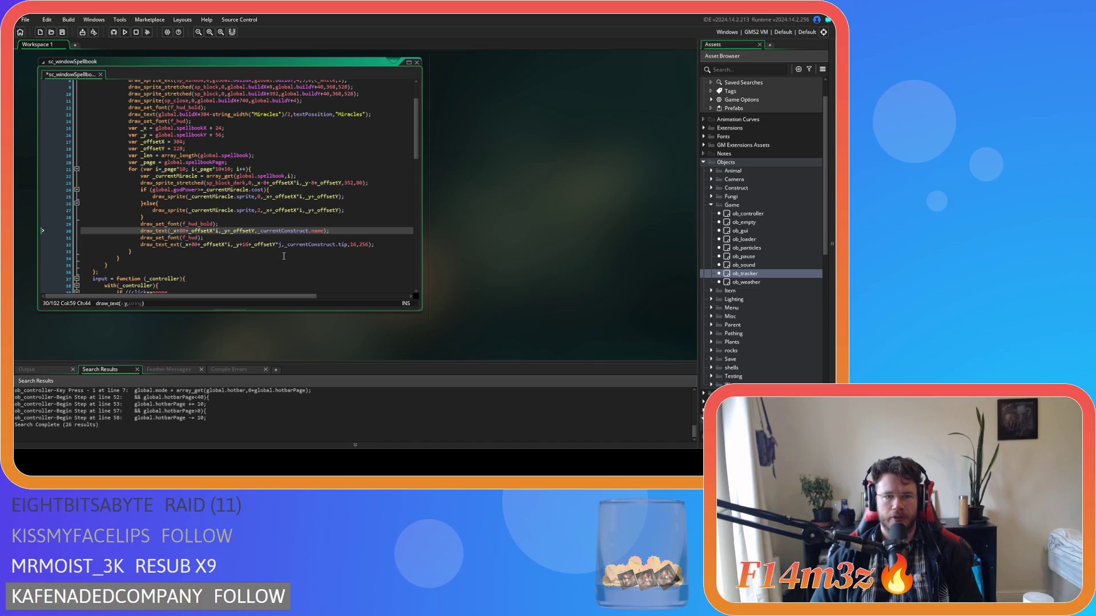
pyautogui.click(282, 244)
pyautogui.press('BackSpace')
pyautogui.press('BackSpace')
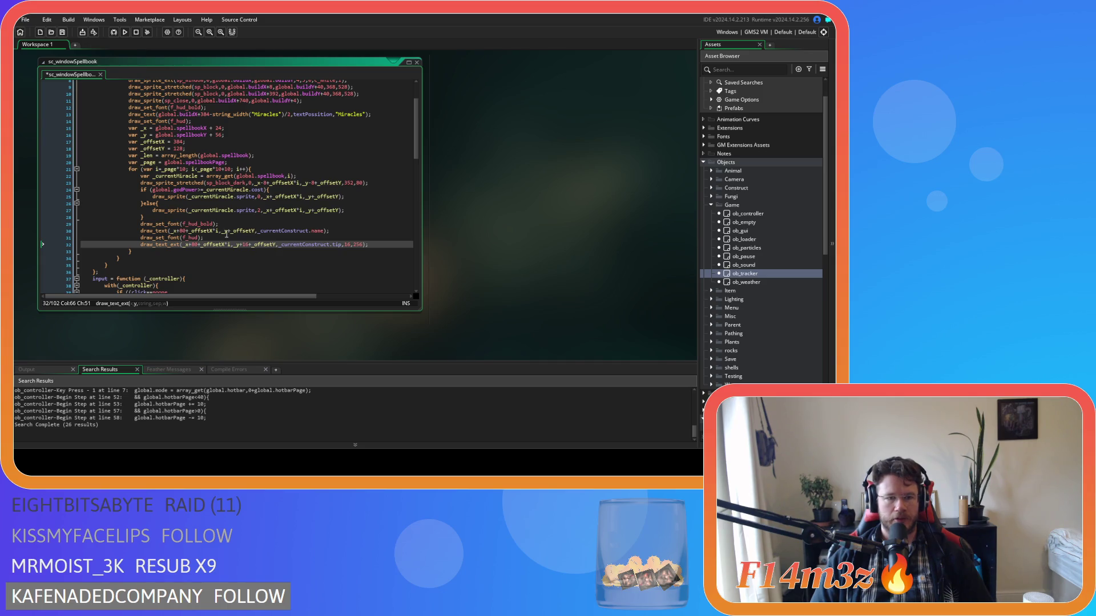
# Replace _currentConstruct with _currentMiracle in the name and tip draw_text calls, then save
pyautogui.click(204, 198)
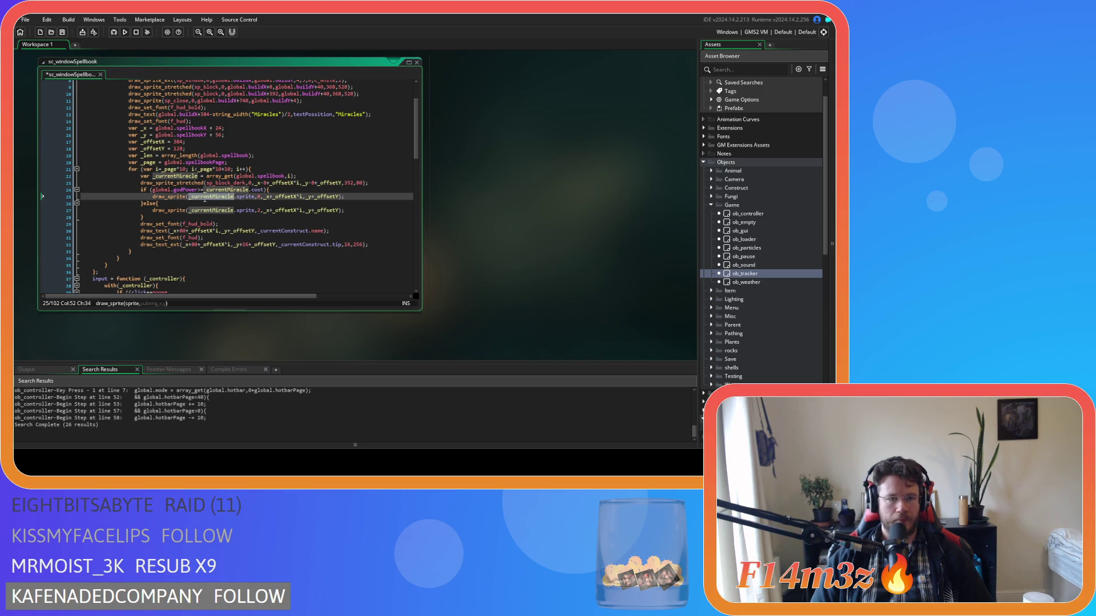
pyautogui.doubleClick(280, 231)
pyautogui.write('_currentMiracle')
pyautogui.doubleClick(302, 244)
pyautogui.write('_currentMiracle')
pyautogui.hotkey('ctrl', 's')
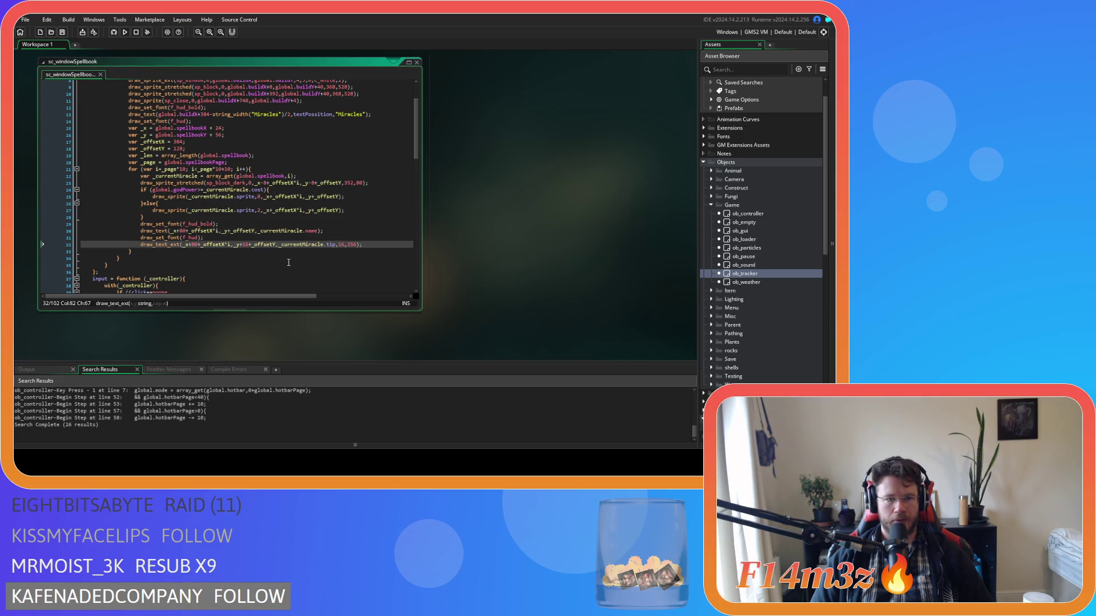
pyautogui.click(350, 233)
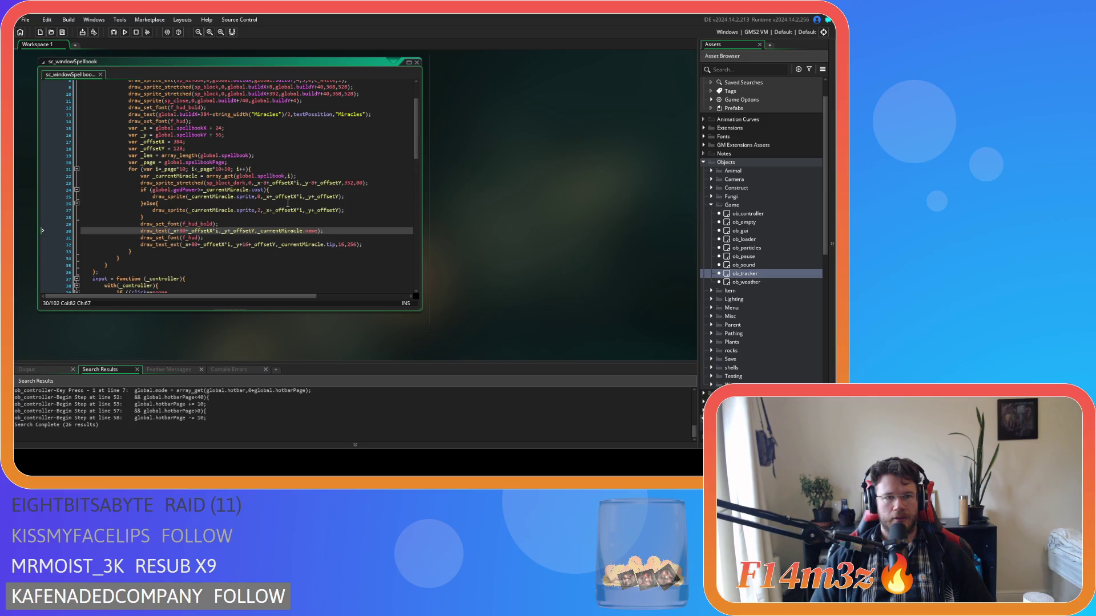
pyautogui.scroll(1, 287, 203)
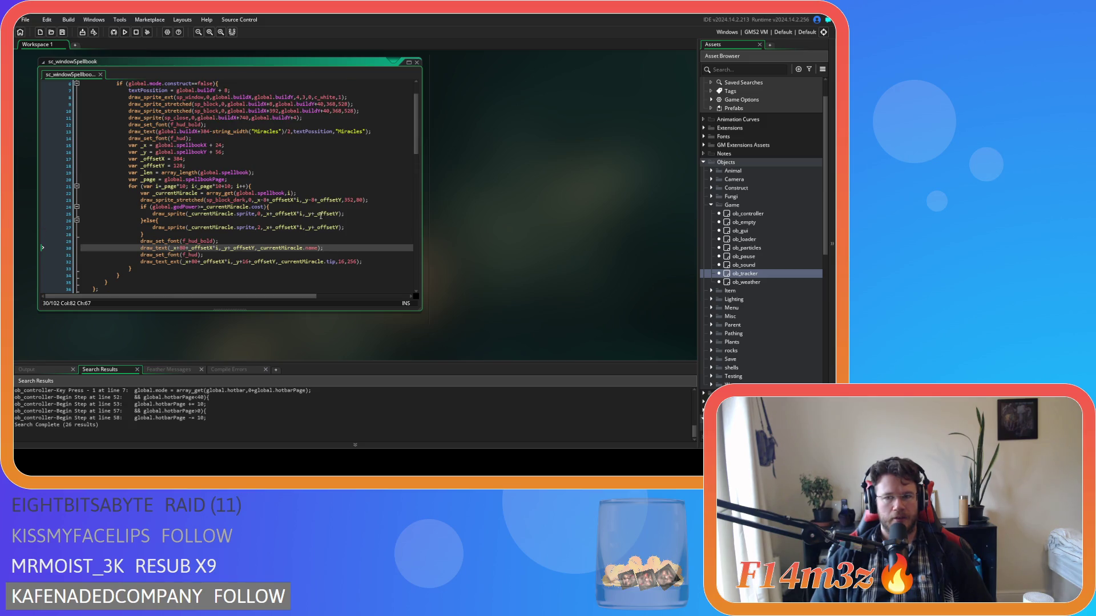
# In ob_gui's Create event, duplicate the build window variables block and label the copy spellbook
pyautogui.doubleClick(730, 231)
pyautogui.click(314, 89)
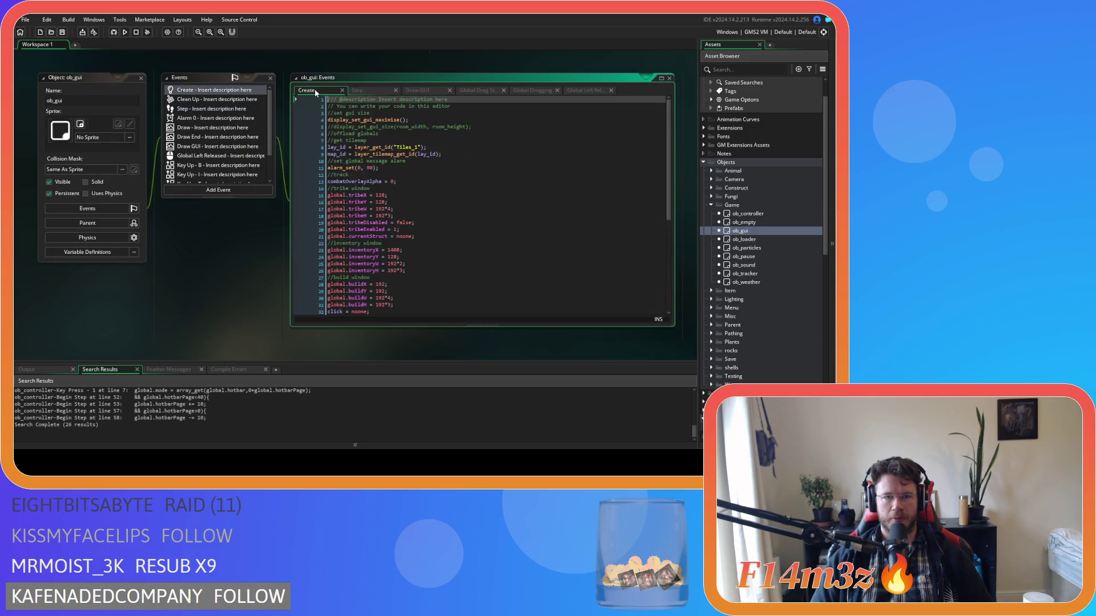
pyautogui.scroll(-5, 472, 215)
pyautogui.moveTo(405, 192); pyautogui.dragTo(314, 161)
pyautogui.hotkey('ctrl', 'd')
pyautogui.click(358, 198)
pyautogui.write('spellbook window')
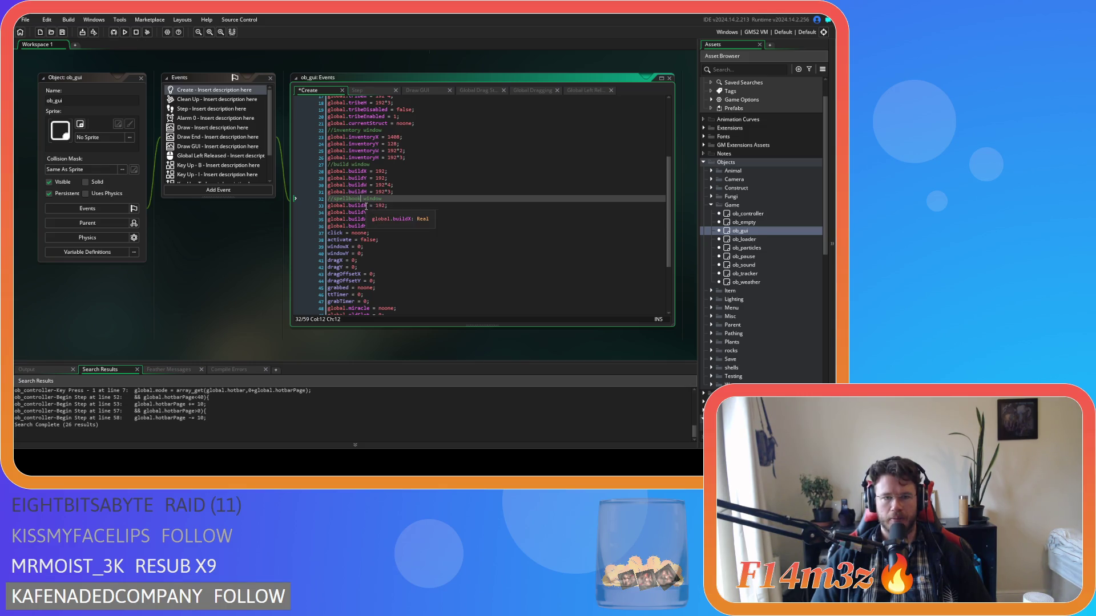
# Set the copied X and Y position values to 256 and save the Create event
pyautogui.click(367, 206)
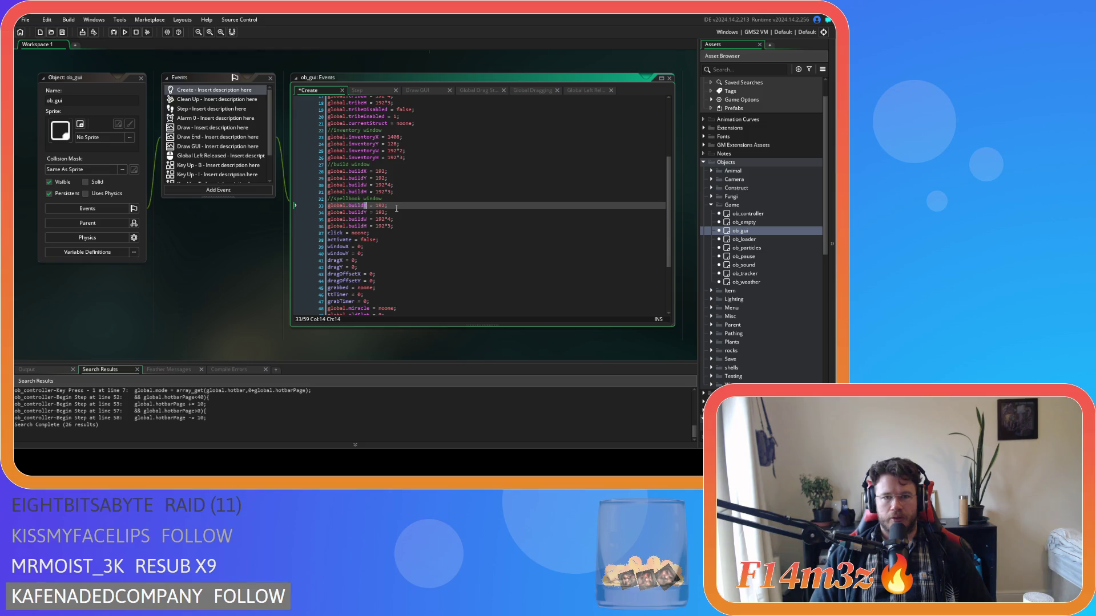
pyautogui.scroll(2, 403, 212)
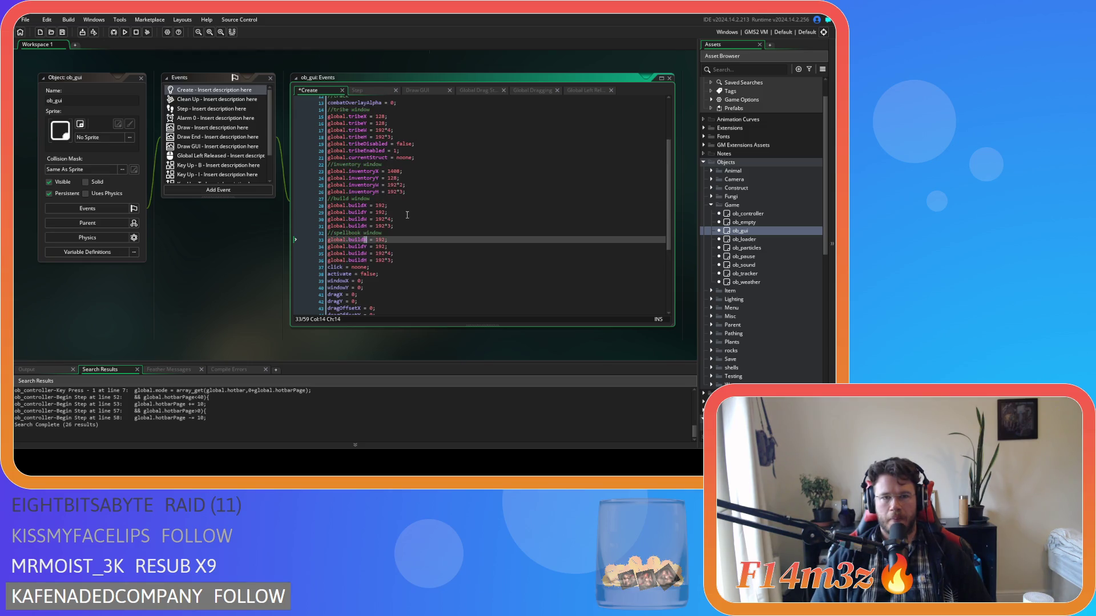
pyautogui.scroll(-2, 407, 214)
pyautogui.scroll(3, 395, 218)
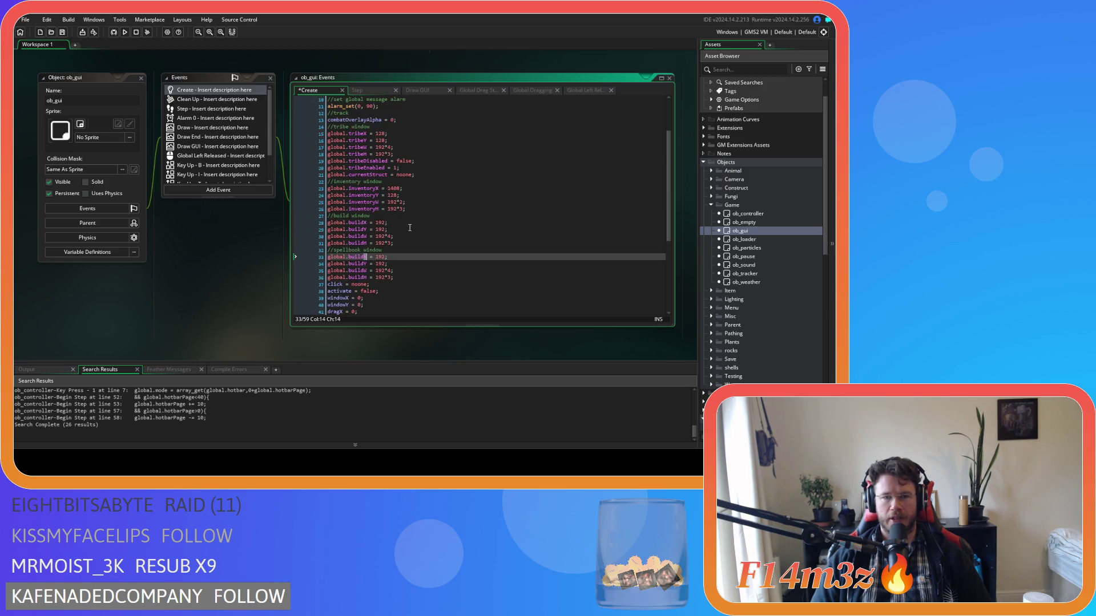
pyautogui.scroll(-1, 409, 227)
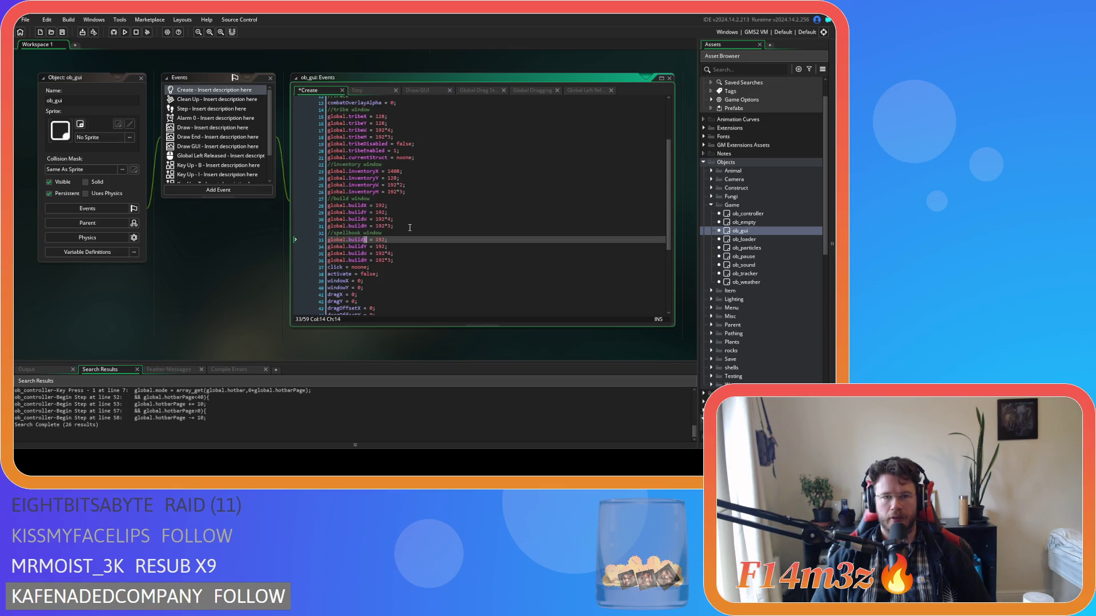
pyautogui.scroll(-1, 409, 228)
pyautogui.press('Right')
pyautogui.press('Right')
pyautogui.press('Right')
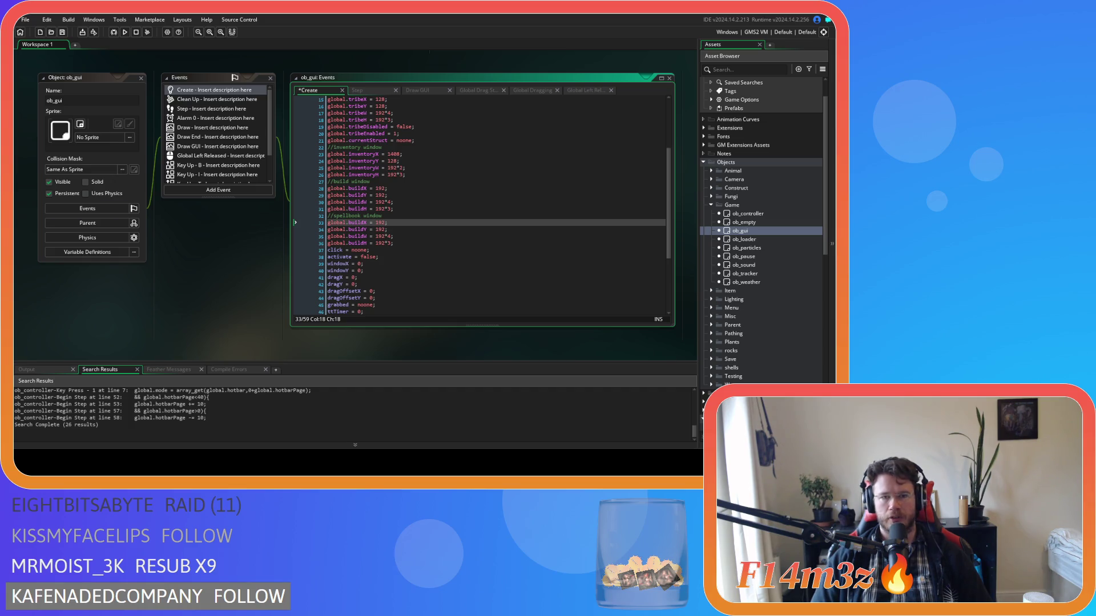
pyautogui.doubleClick(380, 222)
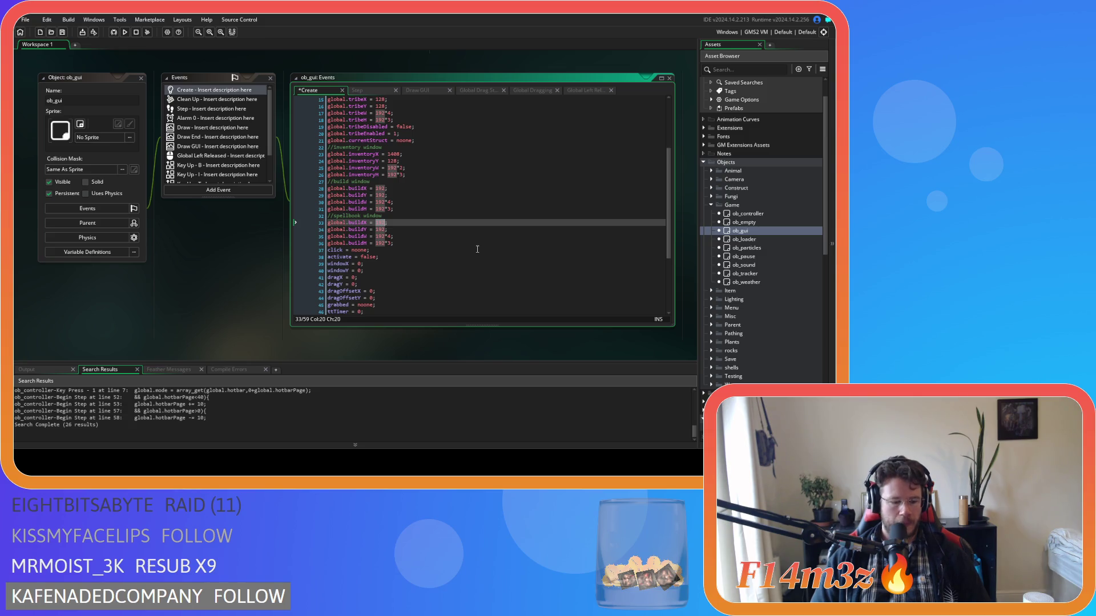
pyautogui.write('2')
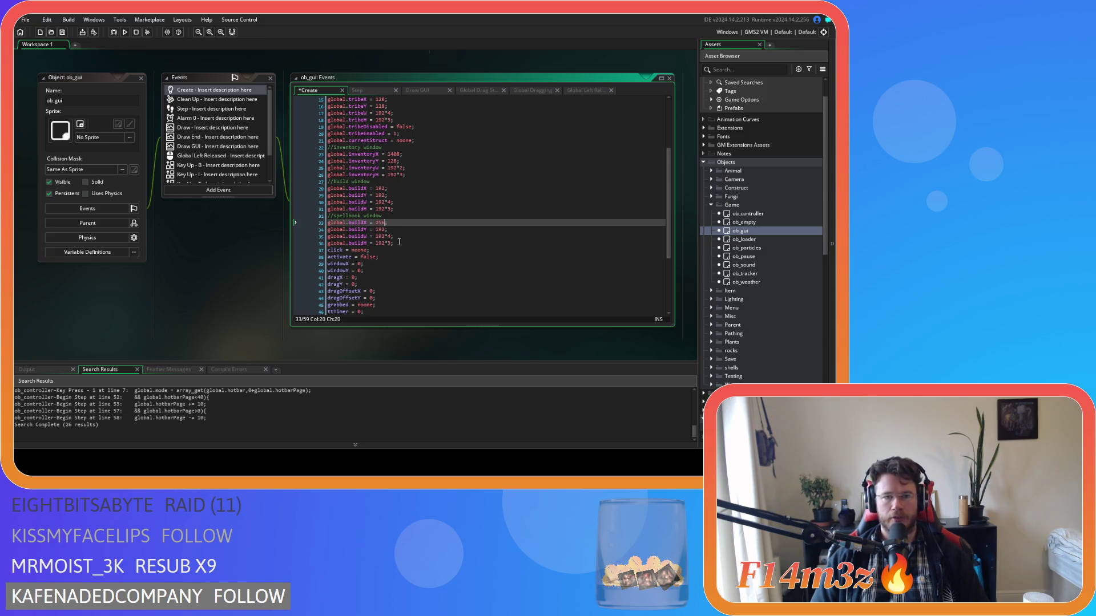
pyautogui.write(';')
pyautogui.click(380, 229)
pyautogui.write('6;')
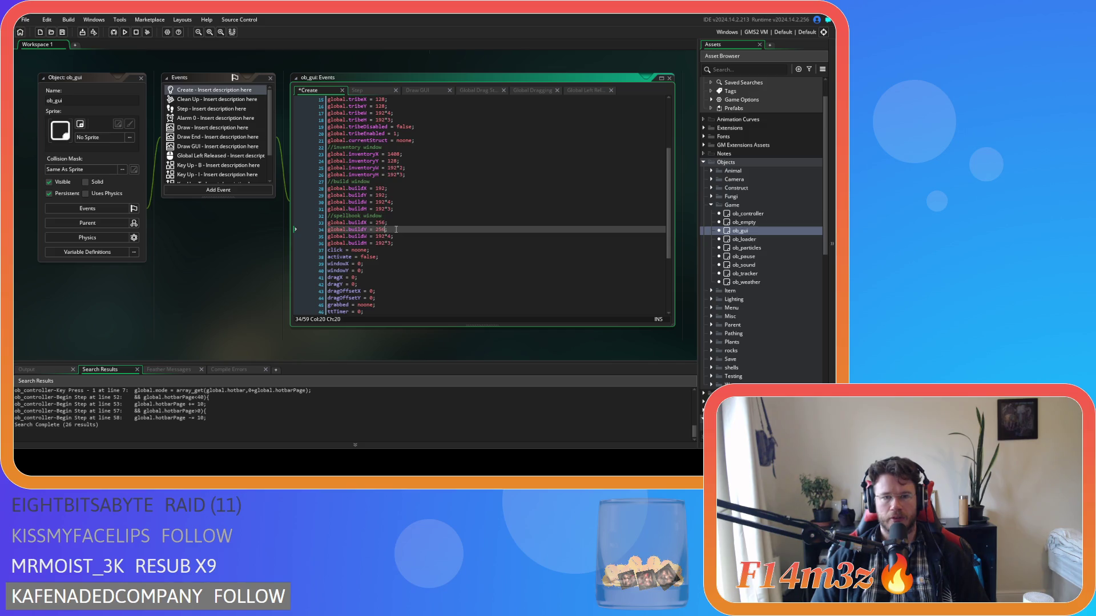
pyautogui.hotkey('ctrl', 's')
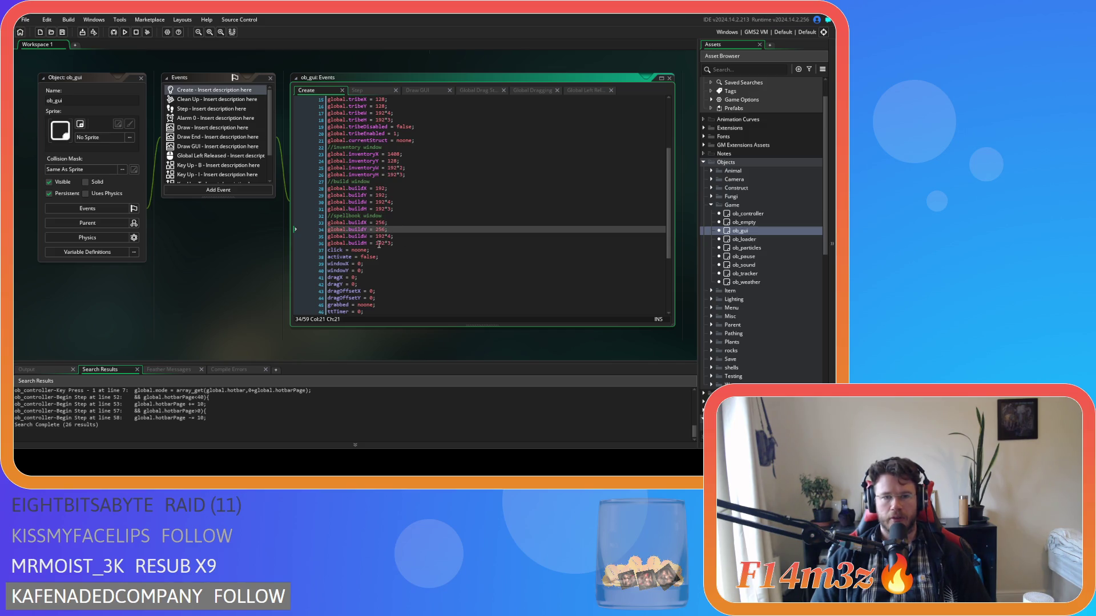
# Find and replace 'build' with 'spellbook' in the copied lines 33–36
pyautogui.click(369, 240)
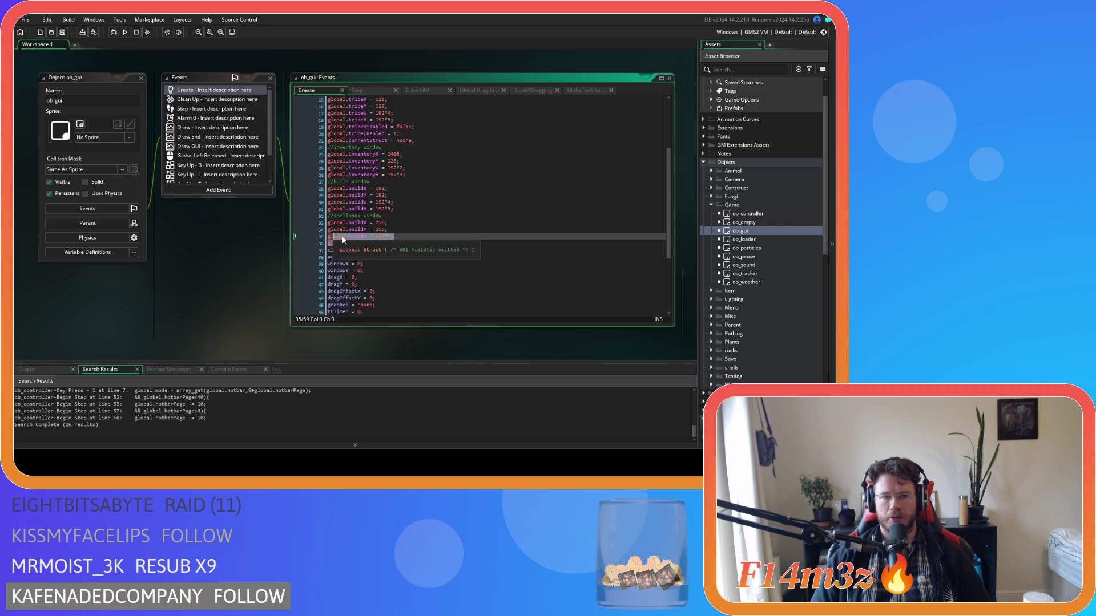
pyautogui.click(426, 241)
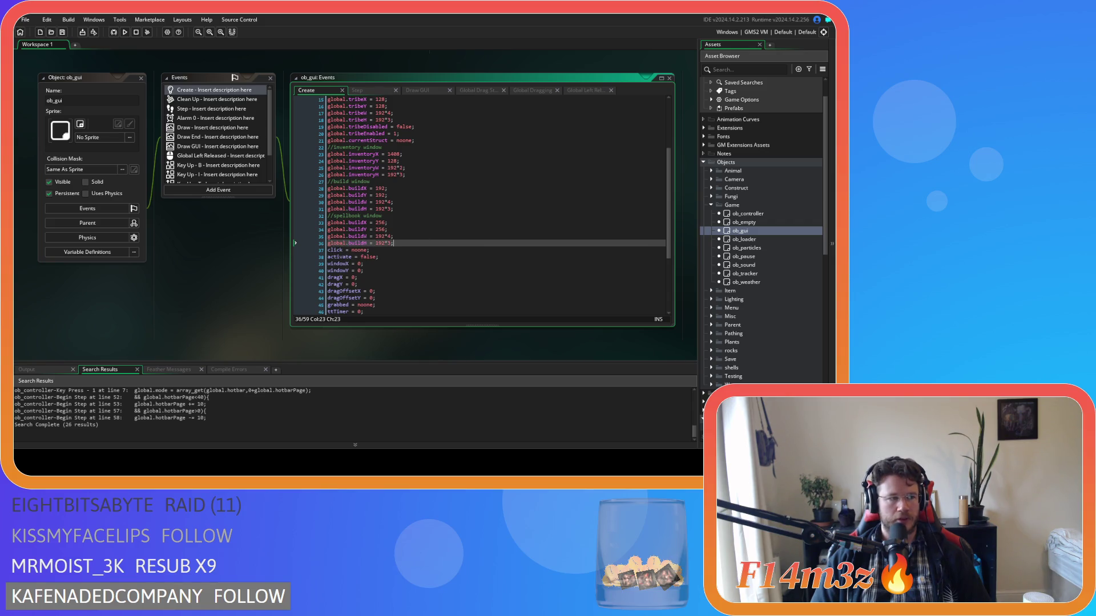
pyautogui.click(349, 222)
pyautogui.hotkey('ctrl', 'f')
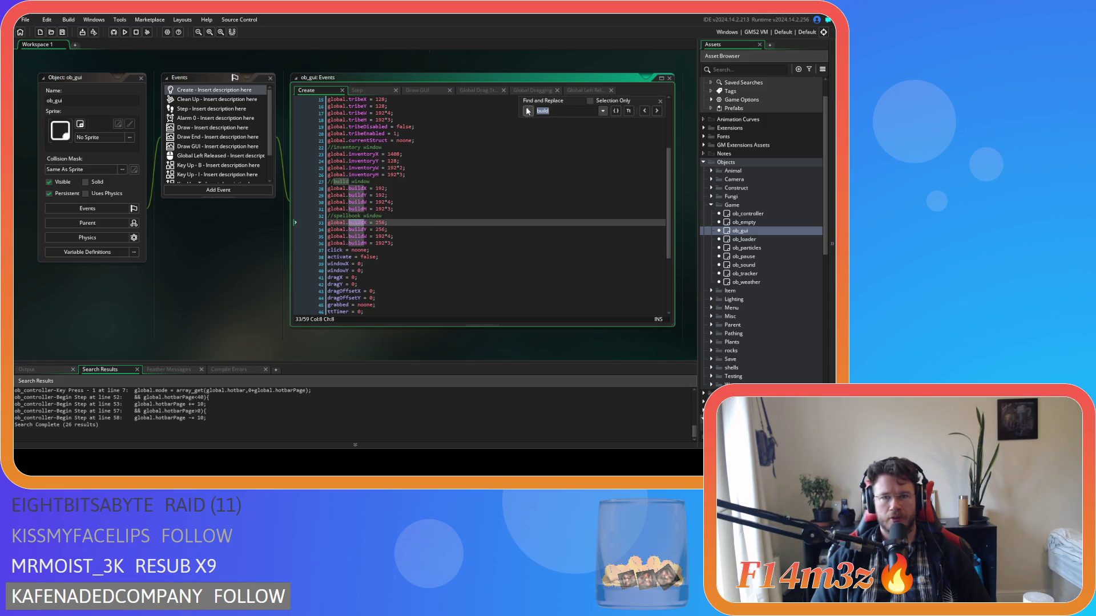
pyautogui.click(560, 118)
pyautogui.write('spellbook')
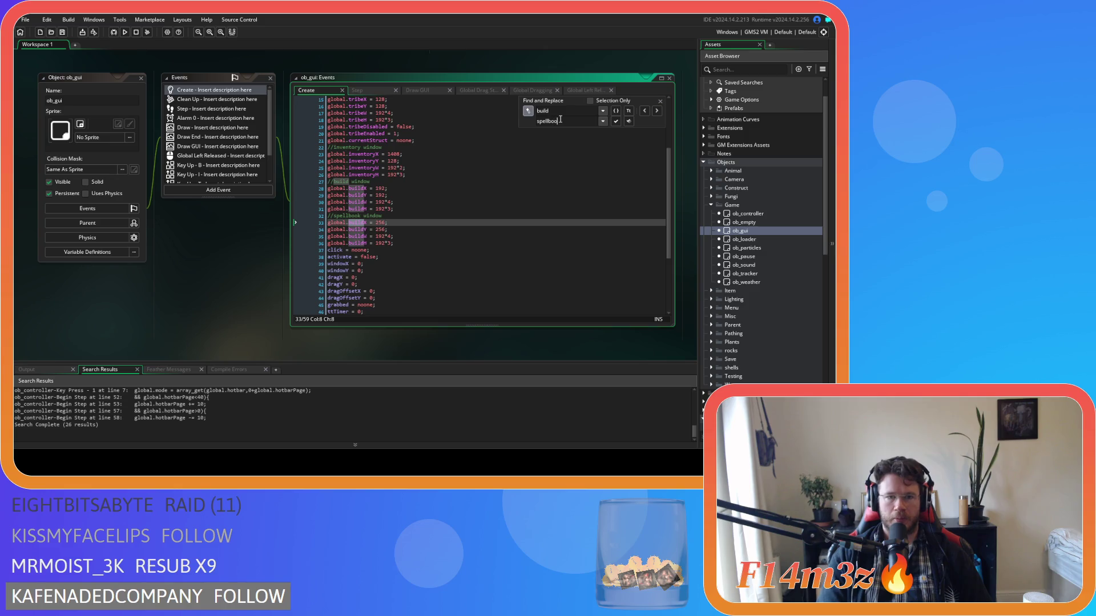
pyautogui.click(616, 121)
pyautogui.click(616, 122)
pyautogui.click(616, 122)
pyautogui.click(616, 121)
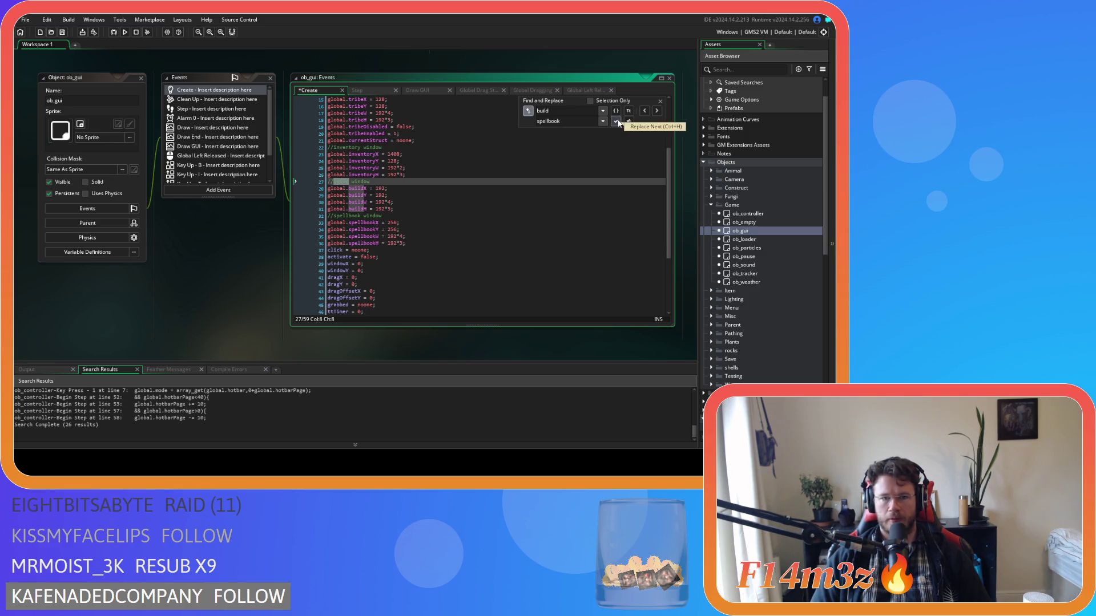
pyautogui.click(660, 101)
pyautogui.click(468, 216)
pyautogui.click(468, 228)
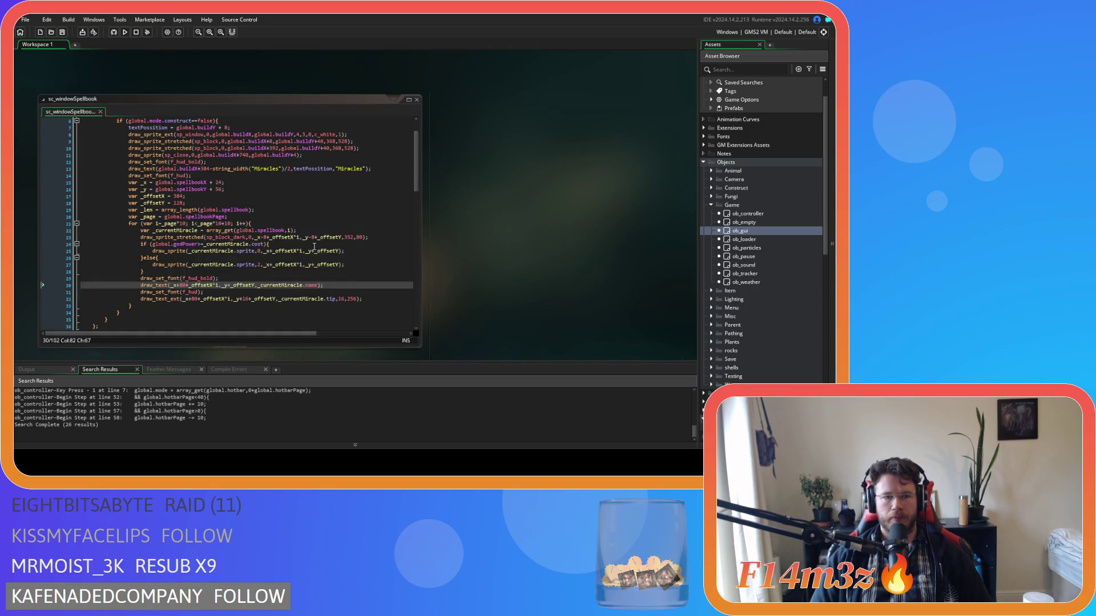
pyautogui.scroll(-10, 314, 246)
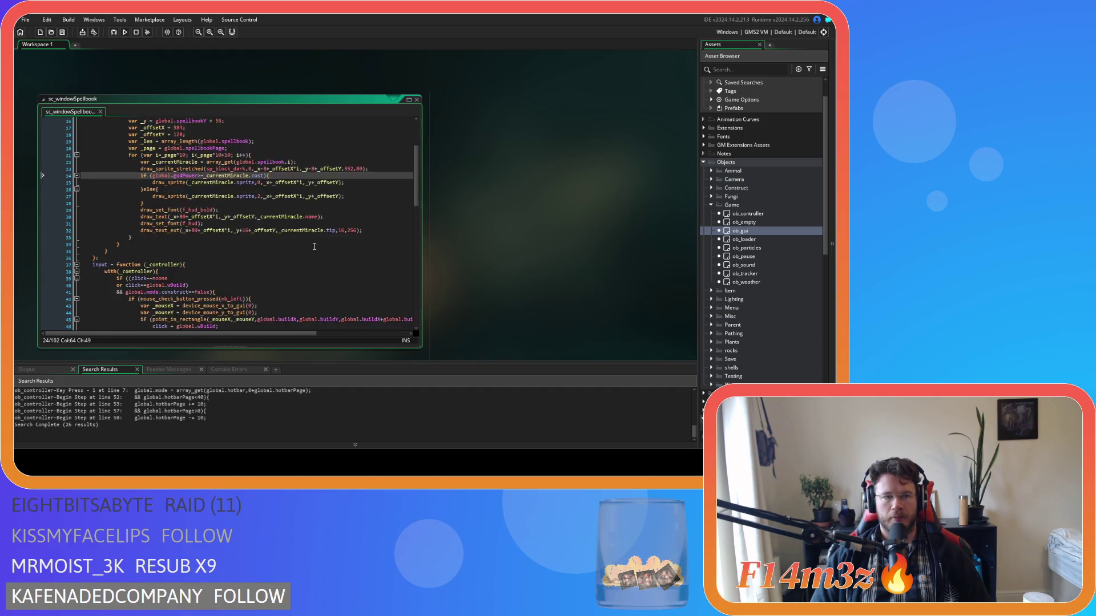
pyautogui.scroll(-12, 314, 246)
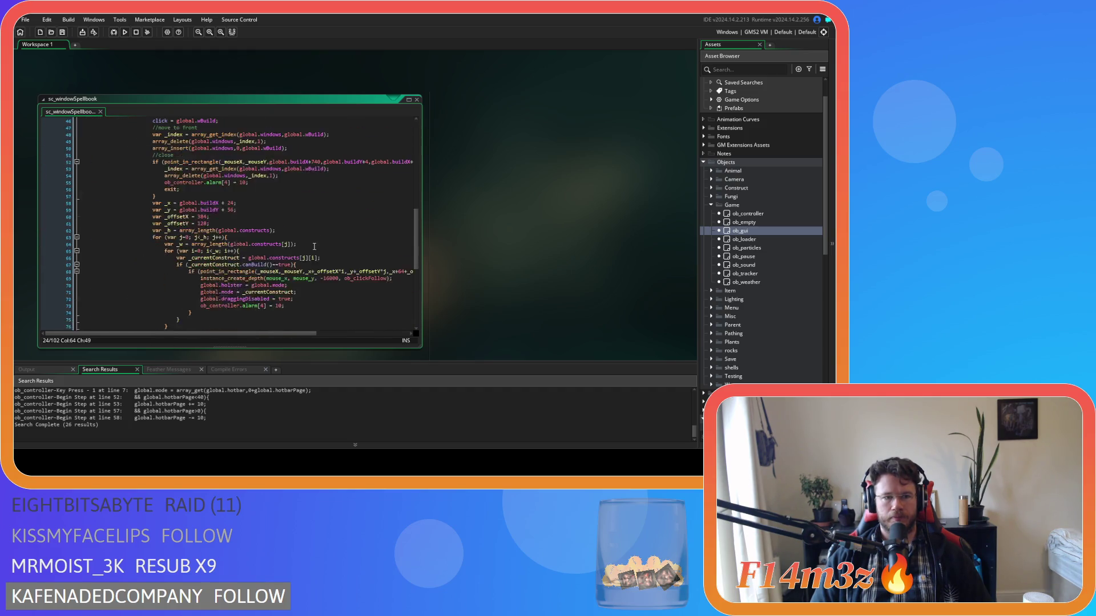
pyautogui.moveTo(105, 302)
pyautogui.mouseDown()
pyautogui.moveTo(109, 143)
pyautogui.moveTo(116, 290)
pyautogui.mouseUp()
pyautogui.moveTo(115, 223); pyautogui.dragTo(91, 249)
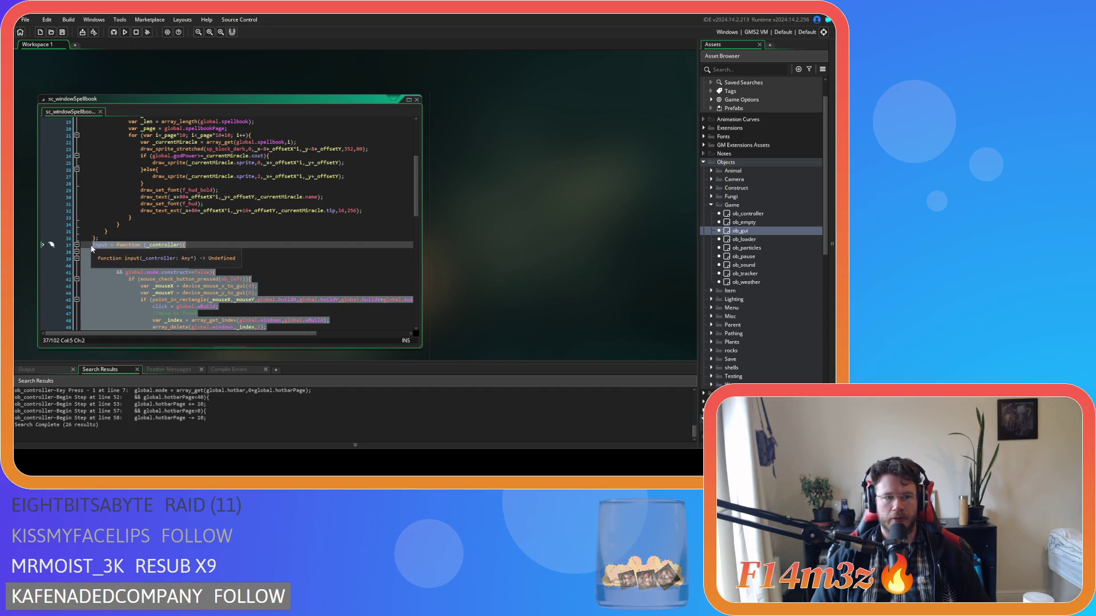
pyautogui.scroll(-15, 95, 251)
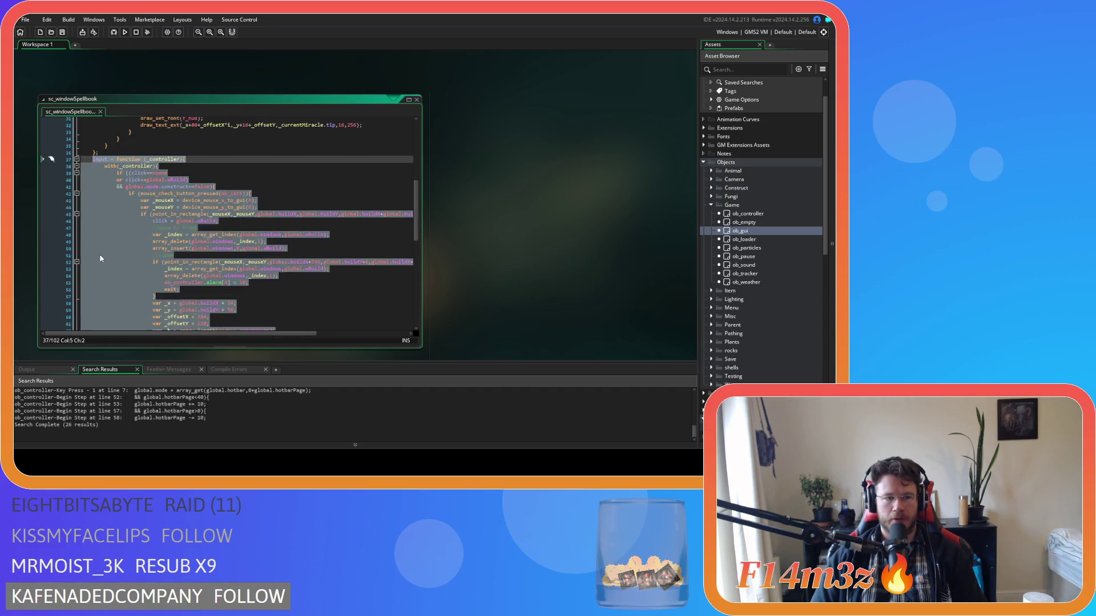
pyautogui.scroll(14, 102, 300)
pyautogui.moveTo(102, 301); pyautogui.dragTo(104, 220)
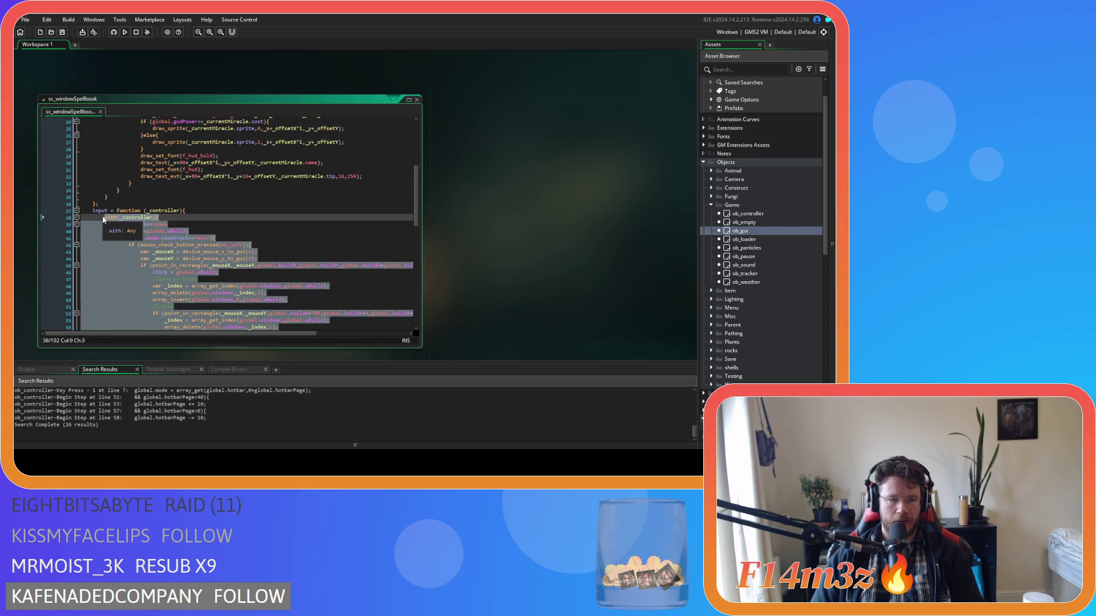
pyautogui.scroll(-13, 241, 233)
pyautogui.click(242, 233)
pyautogui.scroll(-1, 271, 264)
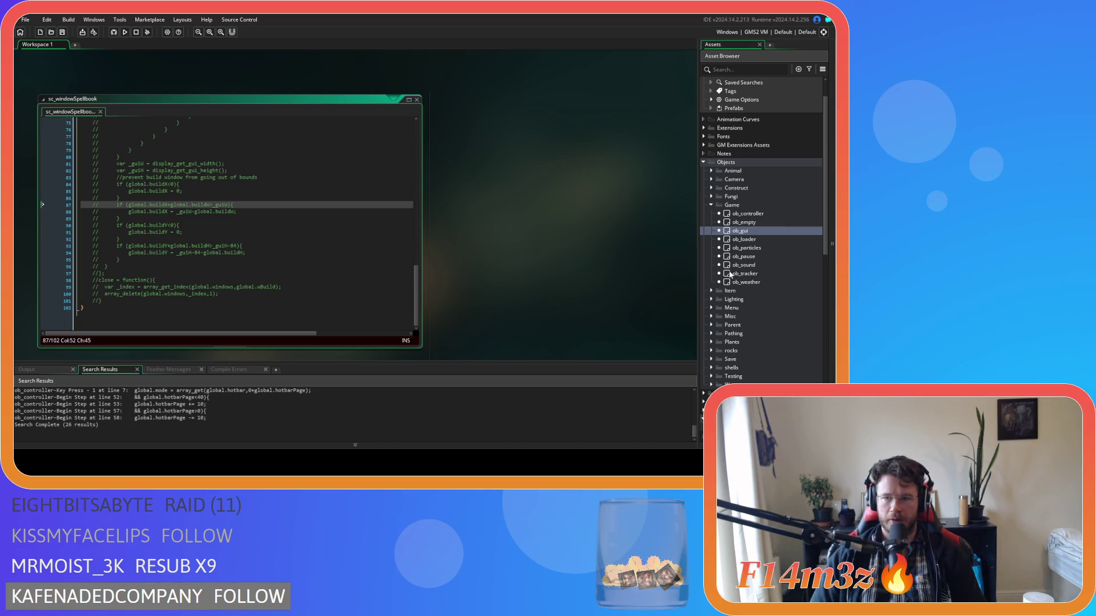
pyautogui.scroll(-1, 769, 226)
pyautogui.doubleClick(773, 196)
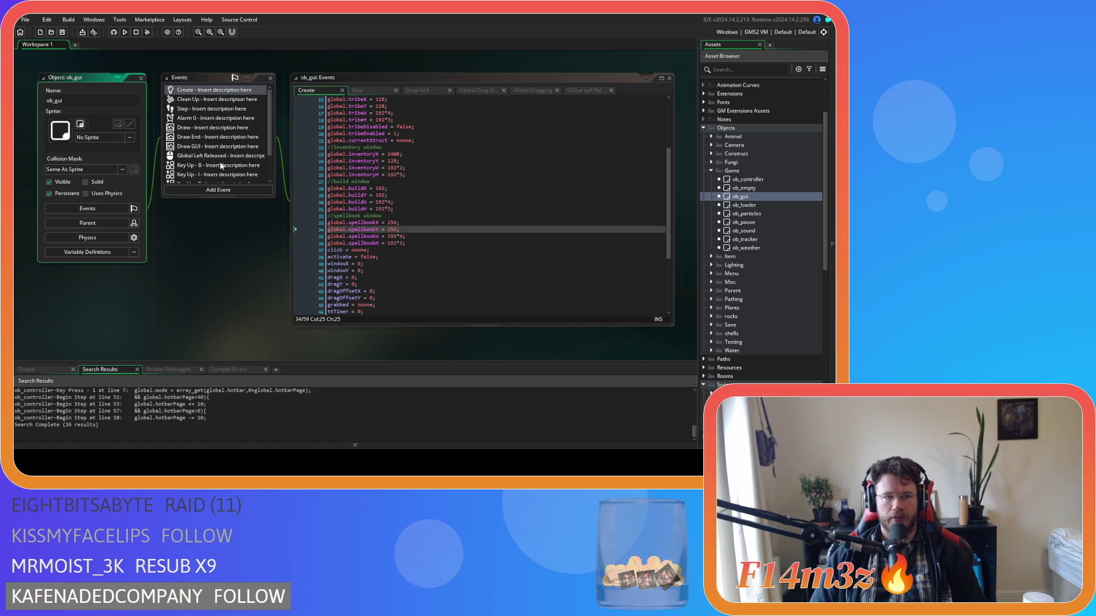
# Add a Key Up - M event to ob_gui
pyautogui.scroll(-2, 220, 136)
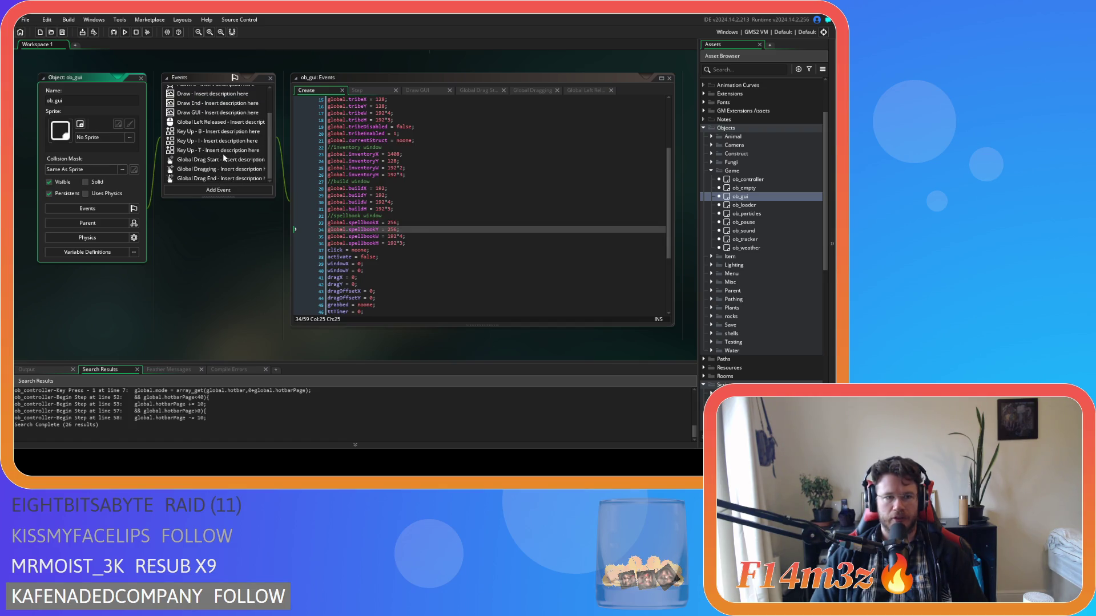
pyautogui.scroll(1, 227, 162)
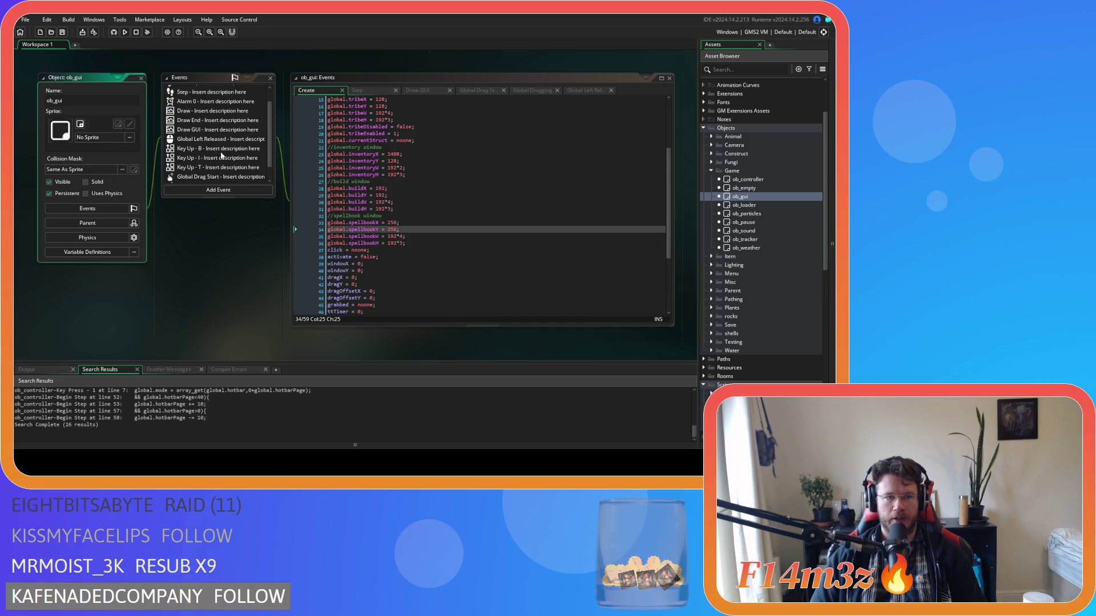
pyautogui.click(220, 190)
pyautogui.moveTo(254, 236)
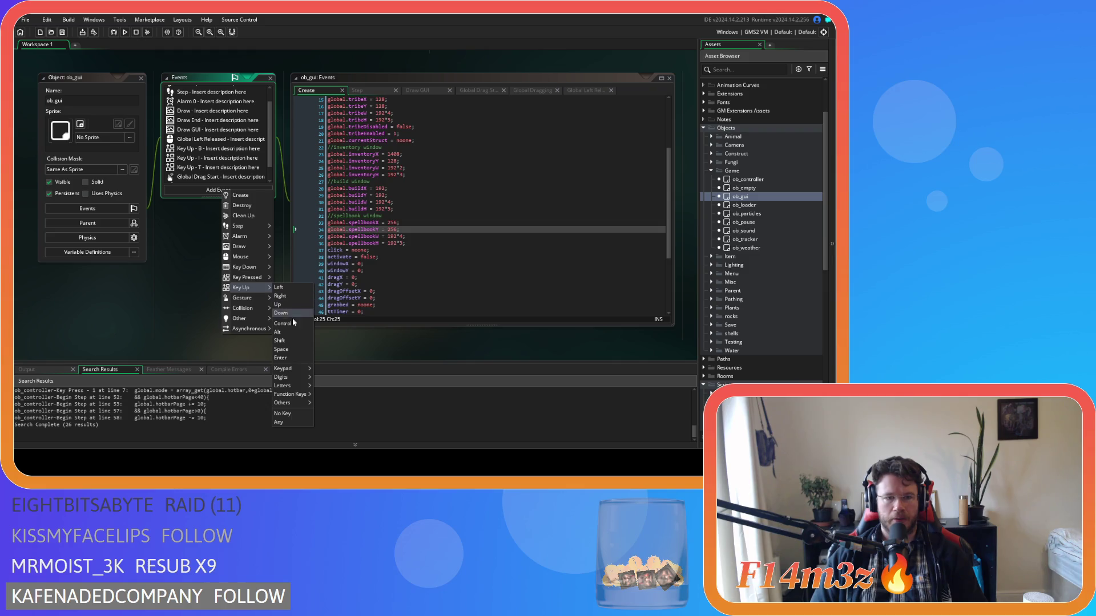
pyautogui.moveTo(285, 386)
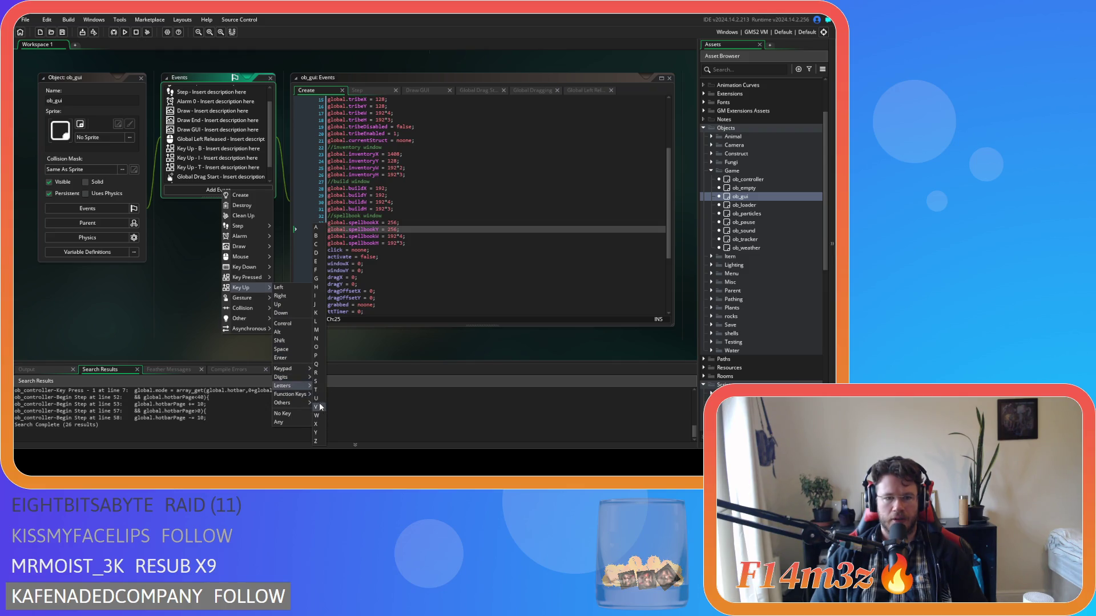
pyautogui.click(318, 331)
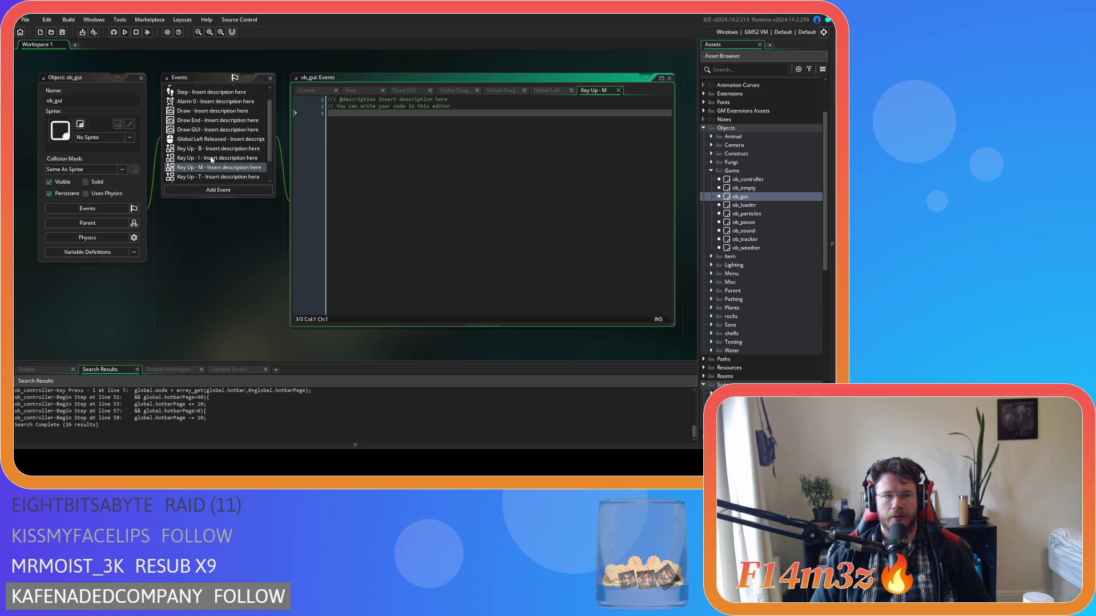
# Delete the commented-out lines from the Key Up - B and Key Up - T event code
pyautogui.click(231, 159)
pyautogui.moveTo(308, 175)
pyautogui.mouseDown()
pyautogui.moveTo(306, 152)
pyautogui.moveTo(270, 110)
pyautogui.mouseUp()
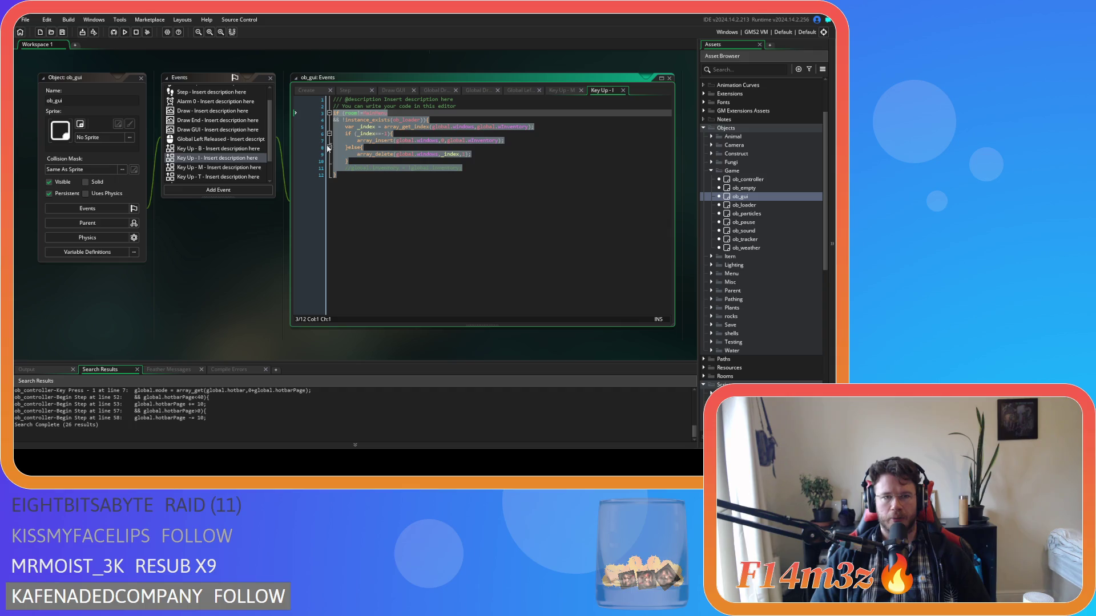
pyautogui.click(367, 233)
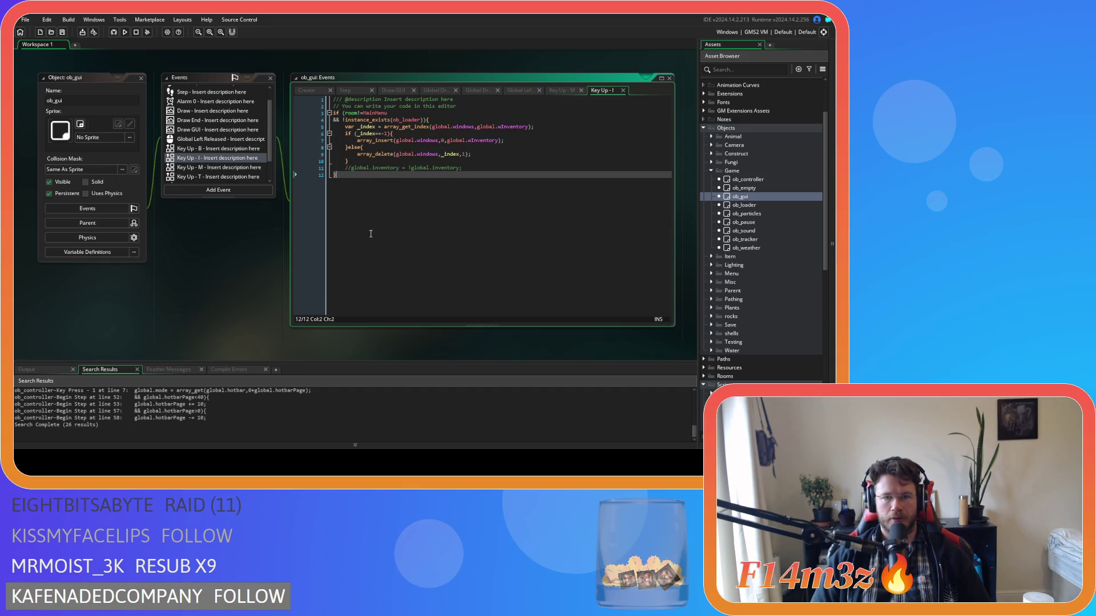
pyautogui.click(209, 150)
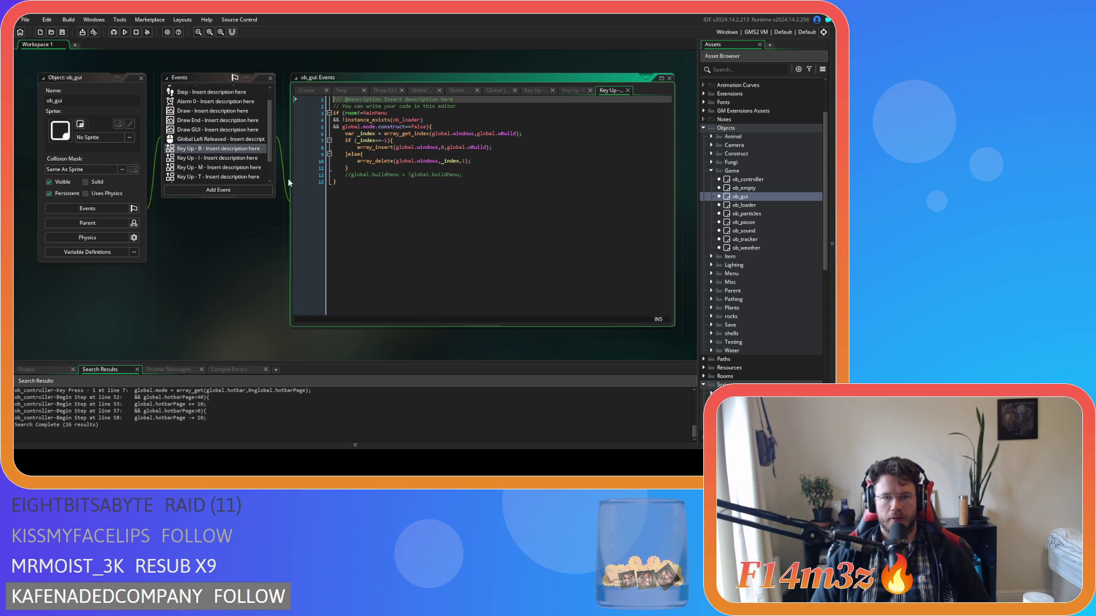
pyautogui.moveTo(462, 174); pyautogui.dragTo(344, 174)
pyautogui.press('BackSpace')
pyautogui.press('BackSpace')
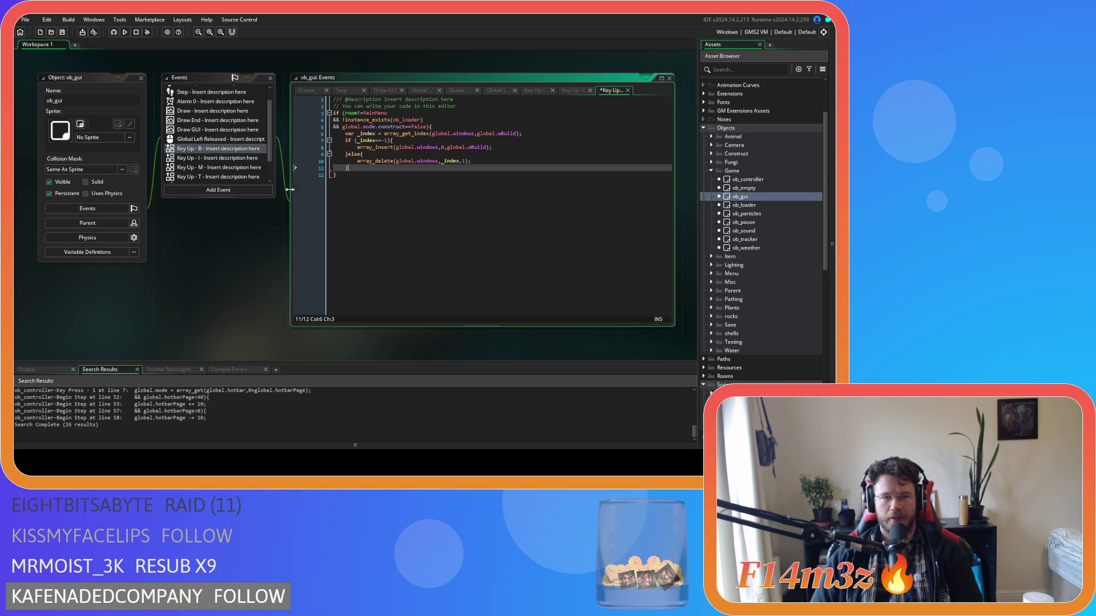
pyautogui.click(227, 160)
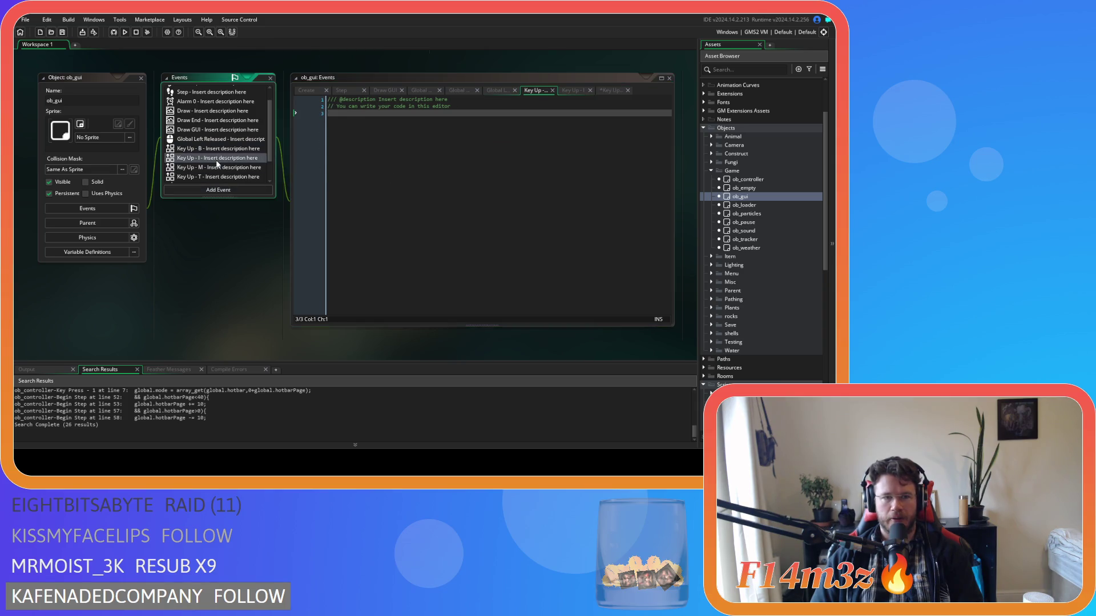
pyautogui.write('if (room!=MainMenu && !instance_exists(ob_loader)){ \tvar _index = array_get_index(global.windows,global.wInventory); \tif (_index==-1){ \t\tarray_insert(global.windows,0,global.wInventory); \t}else{ \t\tarray_delete(global.windows,_index,1); \t} \t//global.inventory = !global.inventory; }')
pyautogui.click(199, 178)
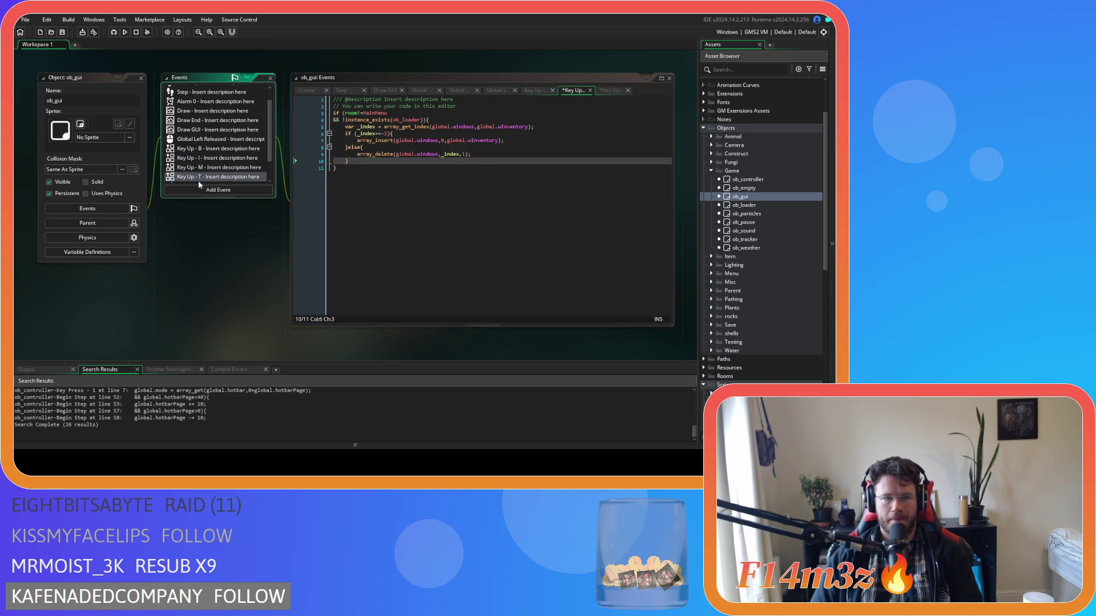
pyautogui.click(200, 179)
pyautogui.moveTo(473, 195); pyautogui.dragTo(274, 179)
pyautogui.press('Delete')
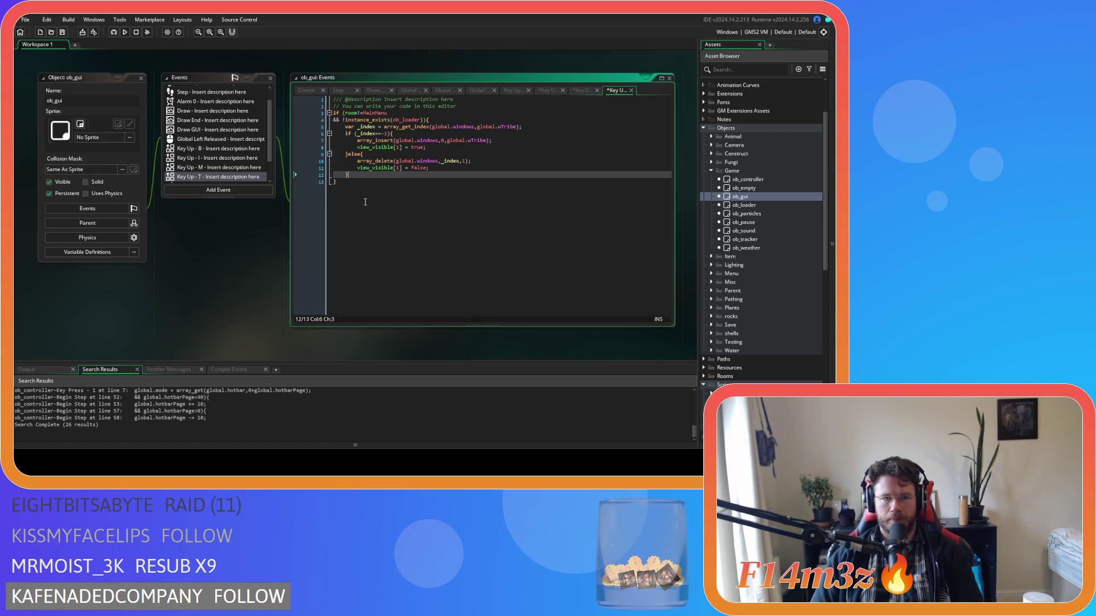
# Copy the Key Up - I window-toggle code into the Key Up - M event
pyautogui.click(211, 162)
pyautogui.hotkey('shift', 'Up')
pyautogui.hotkey('shift', 'Up')
pyautogui.hotkey('shift', 'Up')
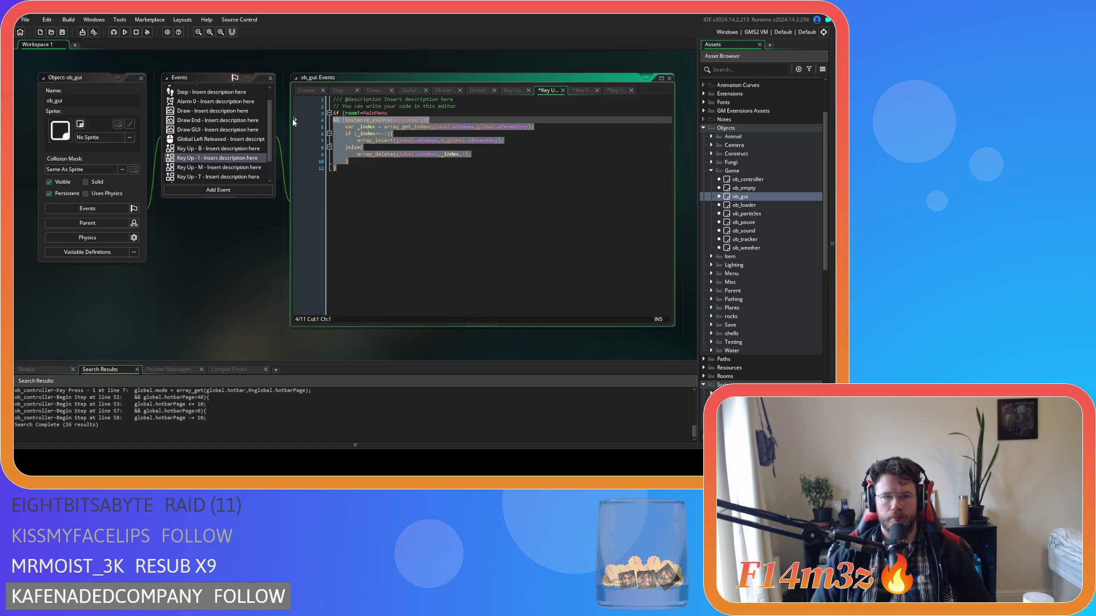
pyautogui.hotkey('ctrl', 'c')
pyautogui.click(210, 167)
pyautogui.hotkey('ctrl', 'v')
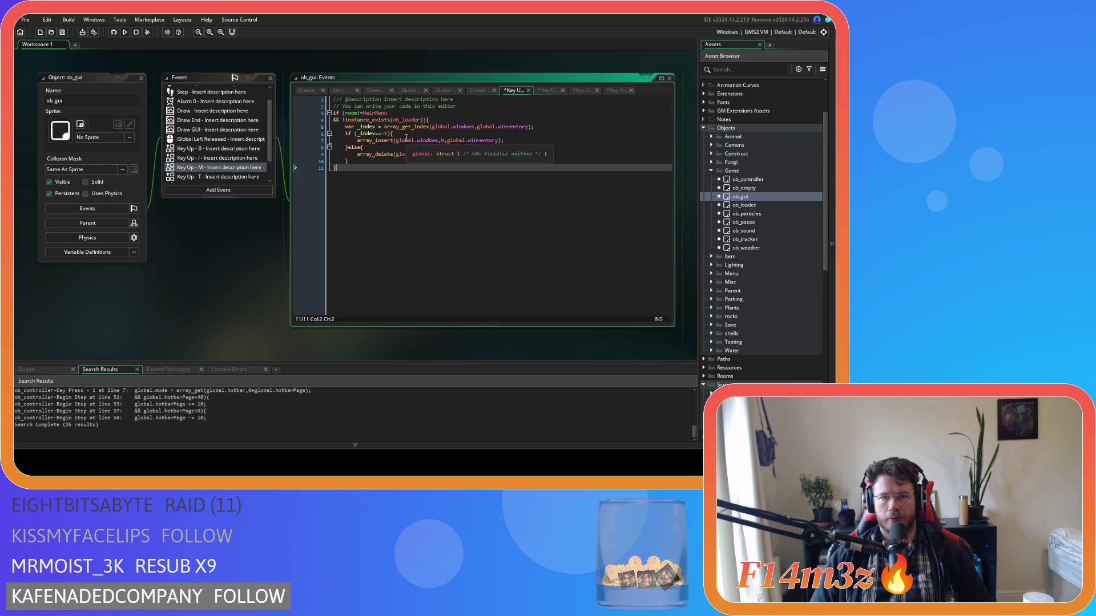
# Change global.wInventory to global.wSpellbook on lines 5 and 7
pyautogui.click(505, 127)
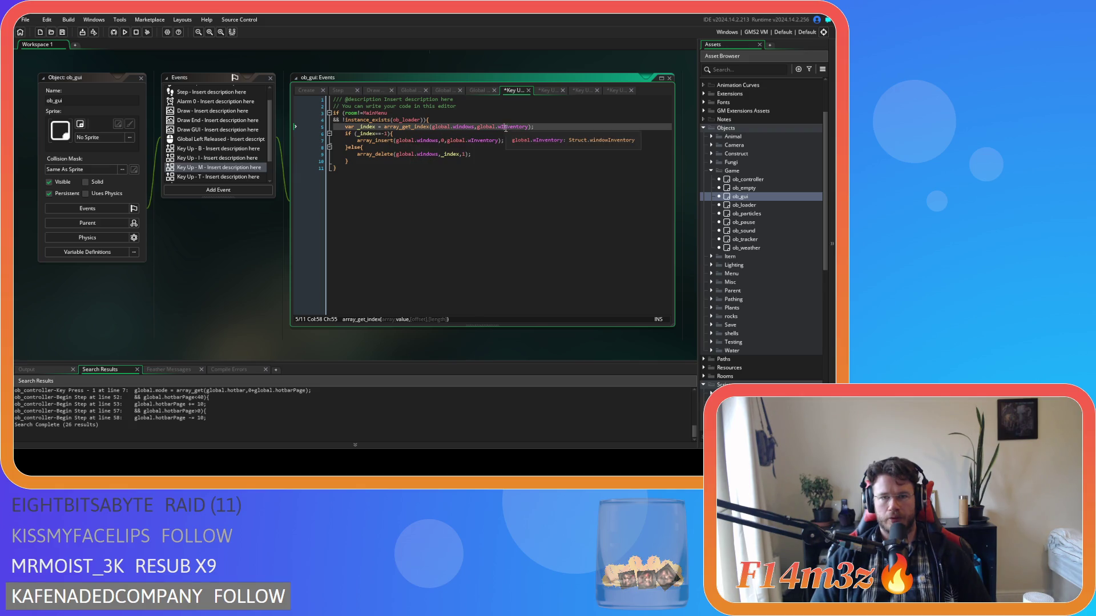
pyautogui.moveTo(502, 126); pyautogui.dragTo(528, 128)
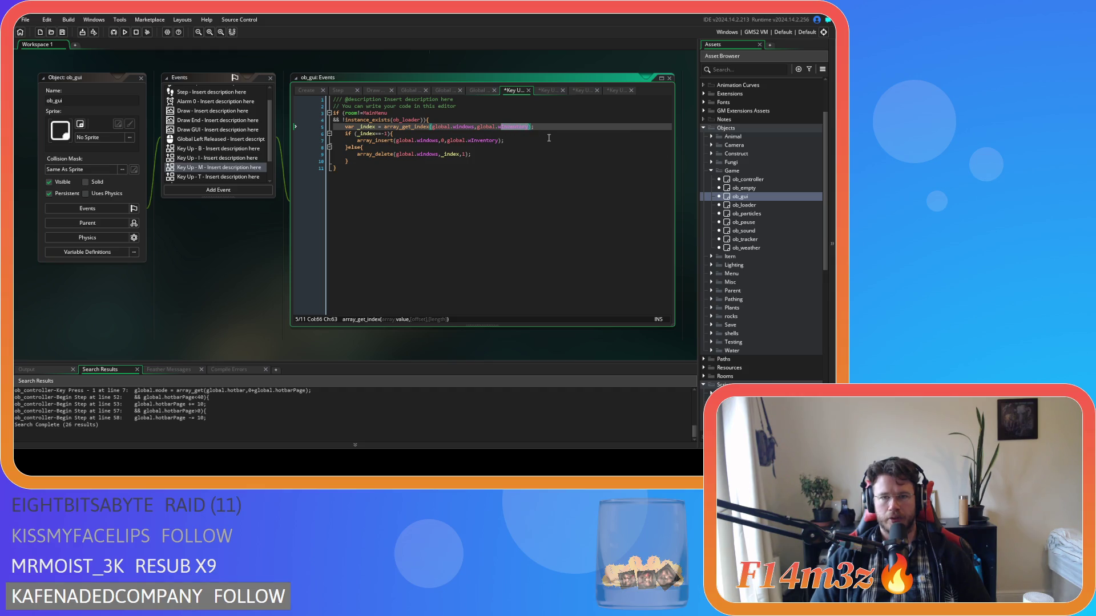
pyautogui.write('Spellb')
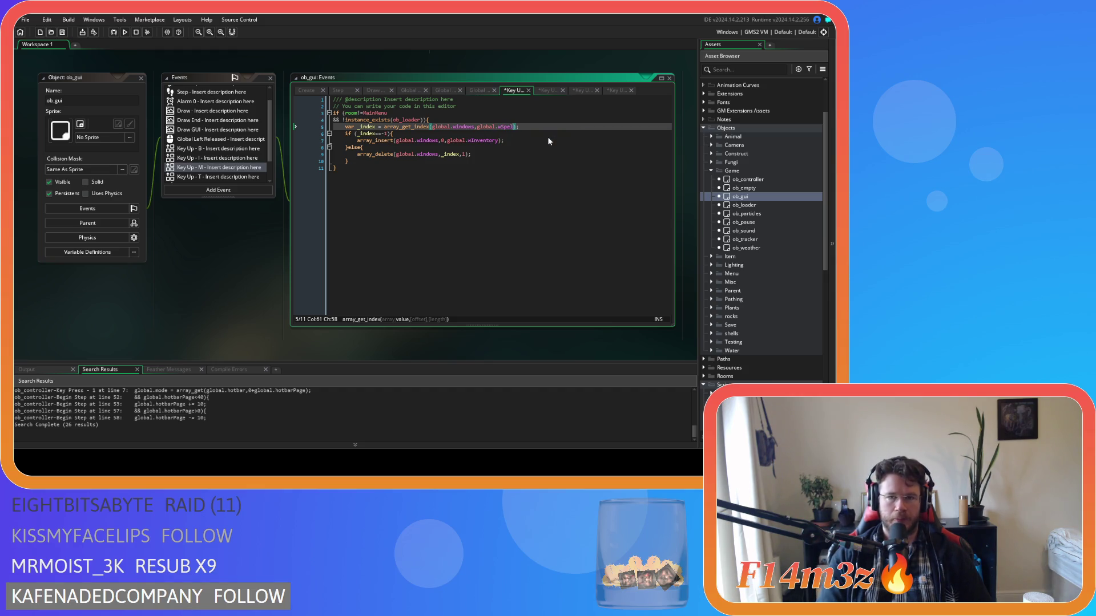
pyautogui.write('ook')
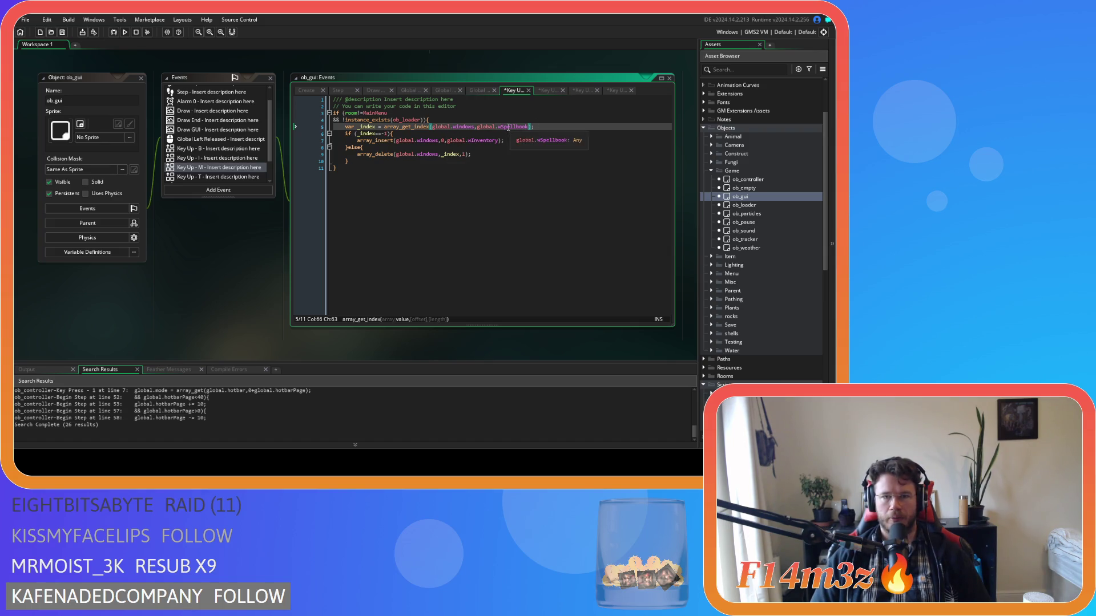
pyautogui.doubleClick(483, 140)
pyautogui.hotkey('ctrl', 'v')
pyautogui.click(481, 153)
pyautogui.hotkey('ctrl', 's')
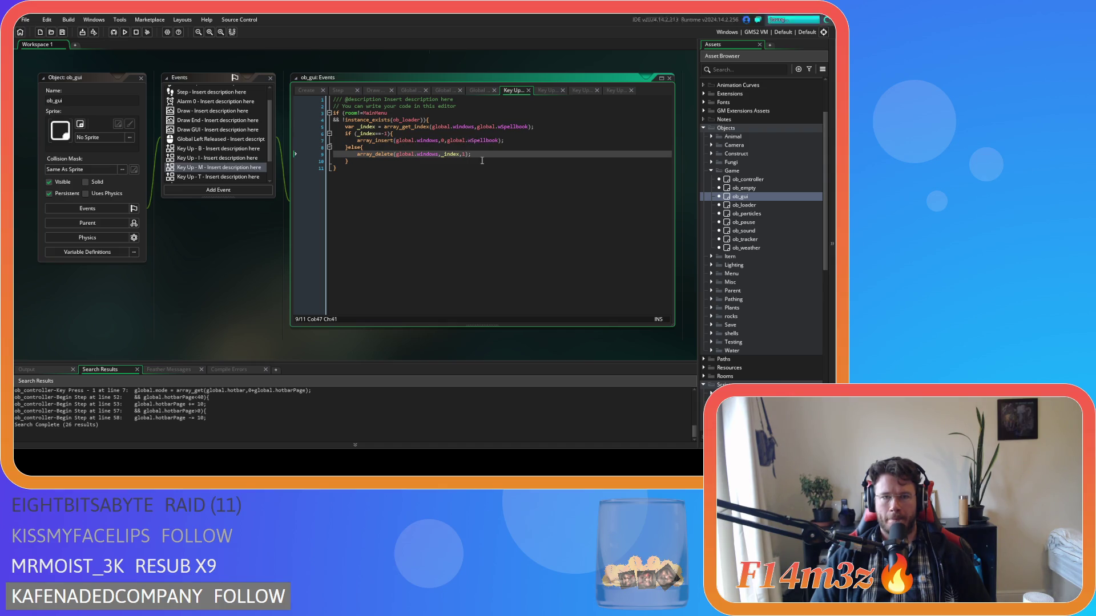
pyautogui.scroll(-5, 755, 235)
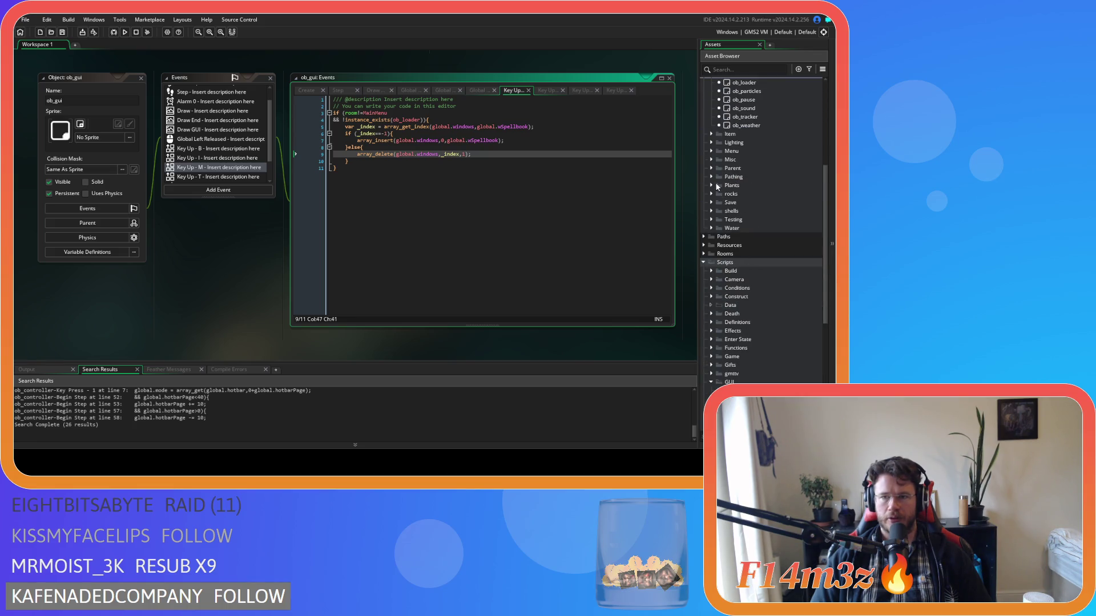
# Open the Create event code of ob_creator from the Menu objects folder
pyautogui.scroll(3, 717, 190)
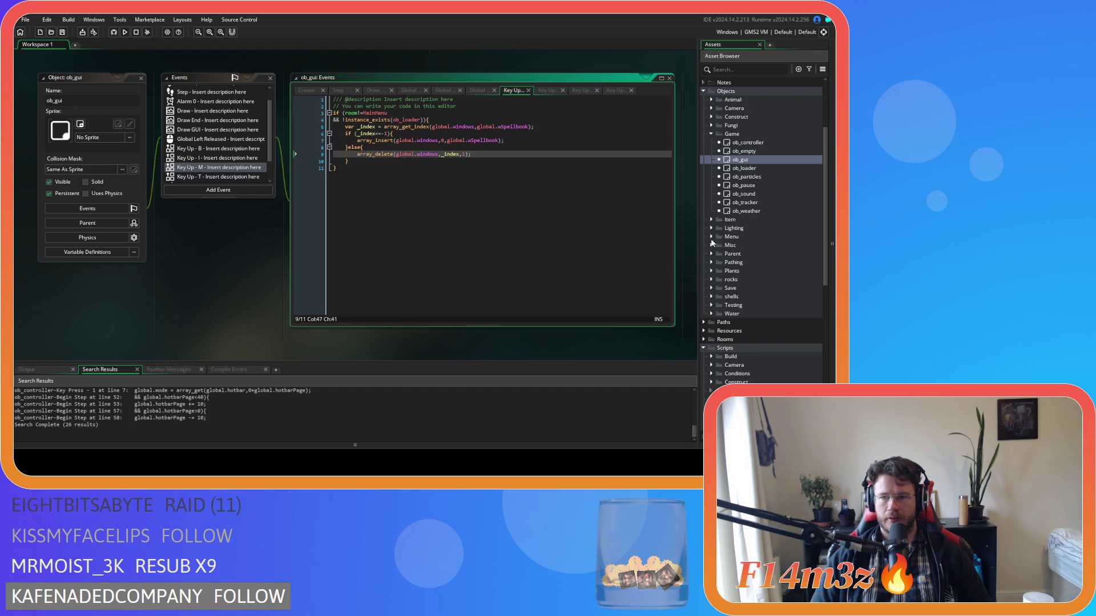
pyautogui.click(711, 236)
pyautogui.doubleClick(744, 253)
pyautogui.doubleClick(206, 122)
pyautogui.scroll(-8, 436, 261)
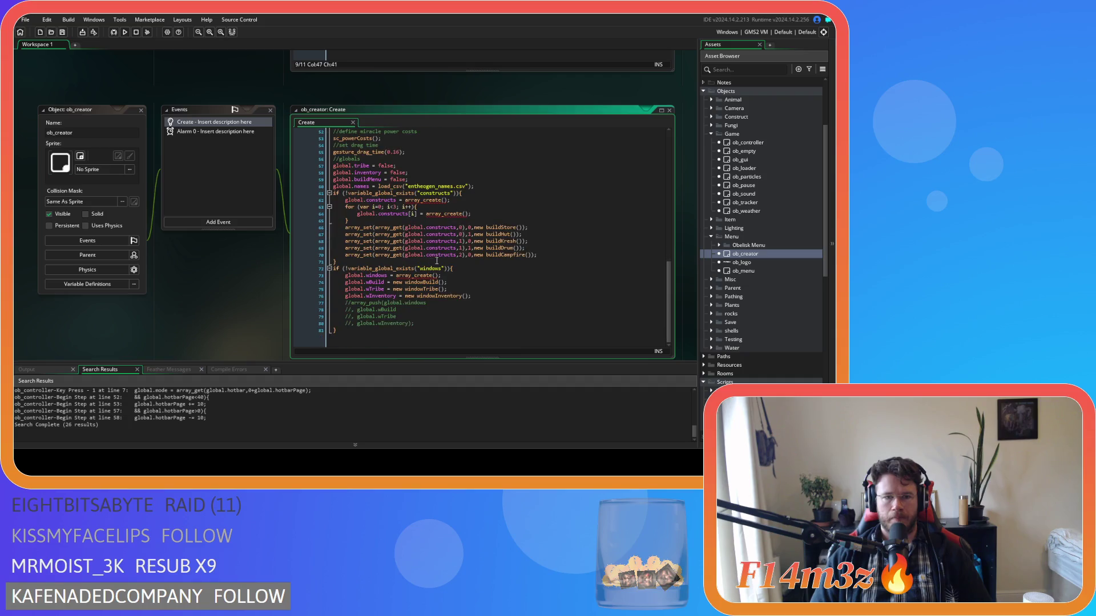
# Duplicate the wInventory line as line 77, rename it to global.wSpellbook, and save
pyautogui.click(430, 178)
pyautogui.hotkey('ctrl', 'd')
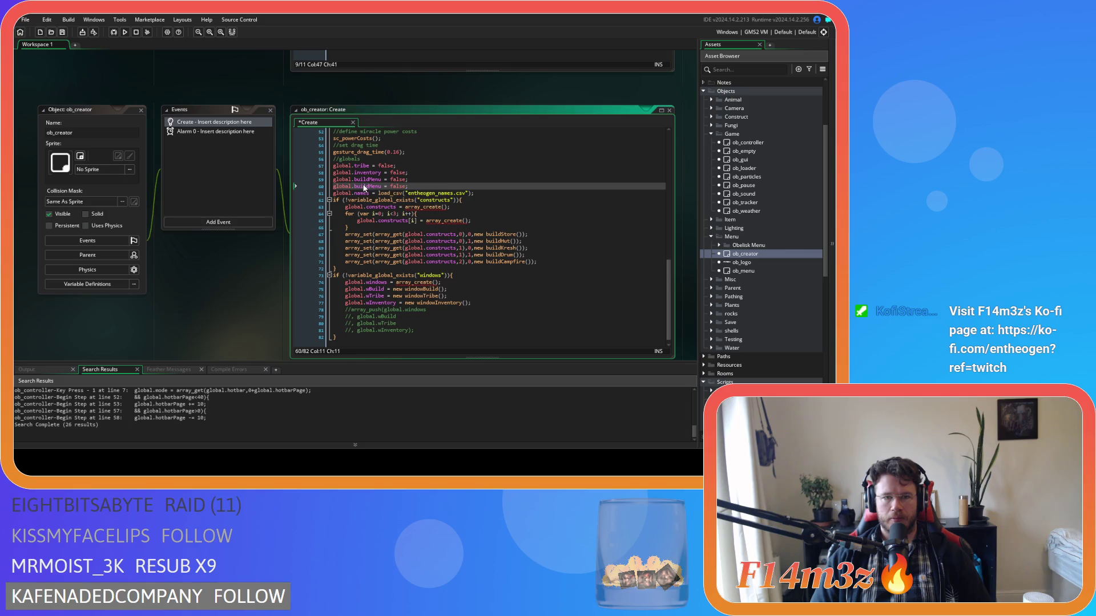
pyautogui.hotkey('ctrl', 'z')
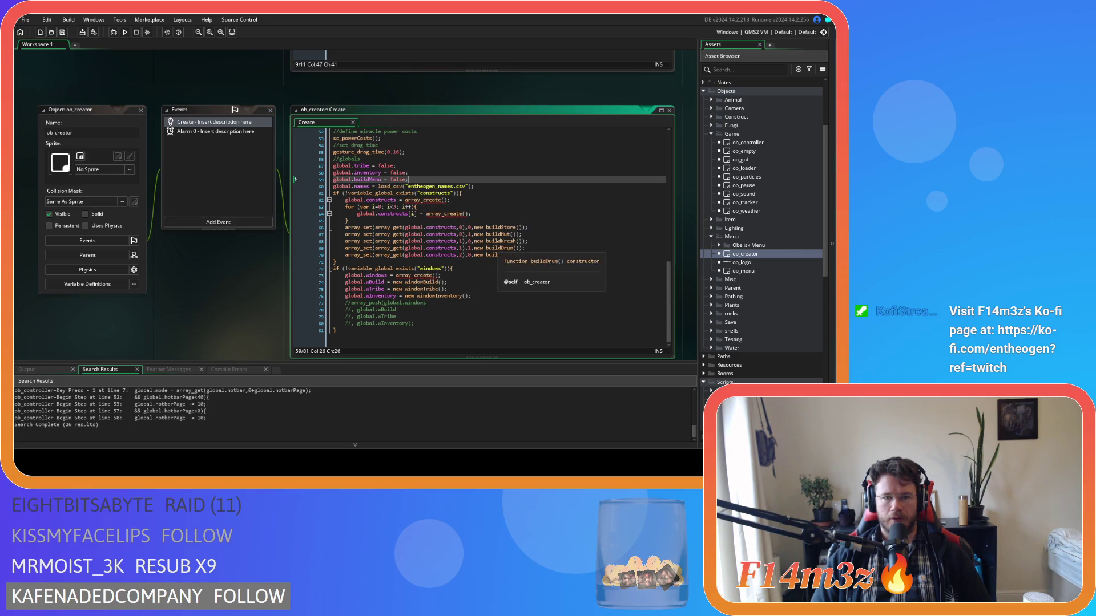
pyautogui.click(504, 289)
pyautogui.click(513, 295)
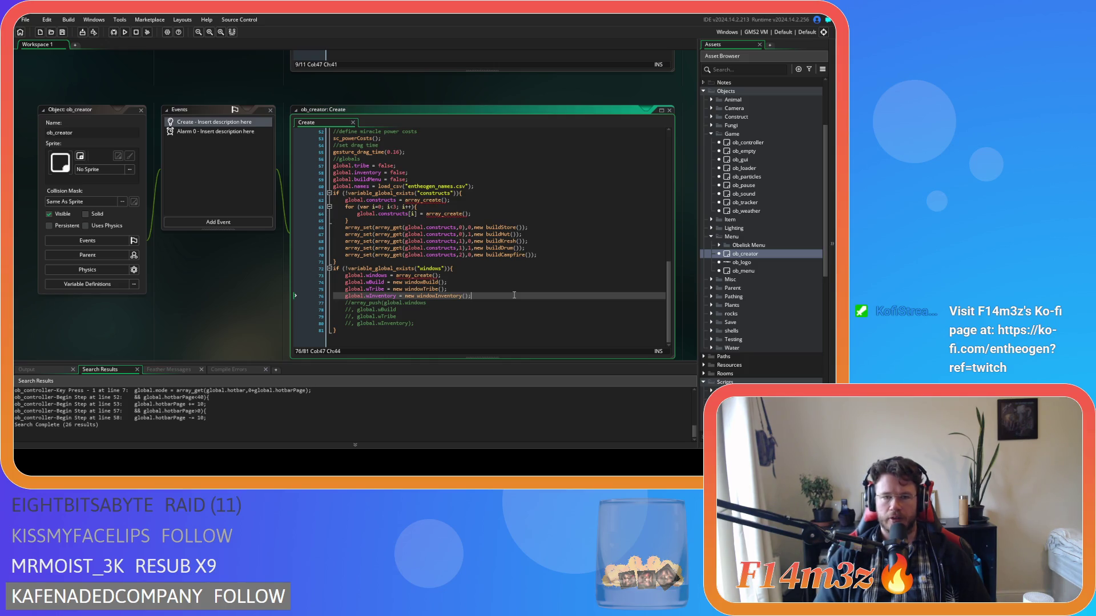
pyautogui.hotkey('ctrl', 'd')
pyautogui.moveTo(368, 303); pyautogui.dragTo(397, 305)
pyautogui.write('wSpell')
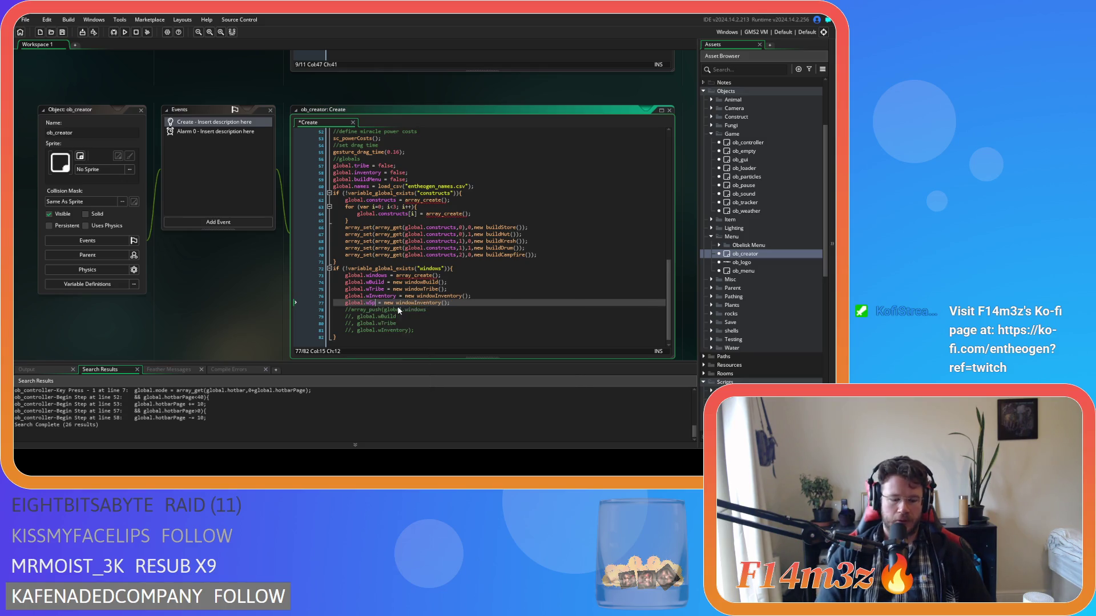
pyautogui.write('book')
pyautogui.click(497, 305)
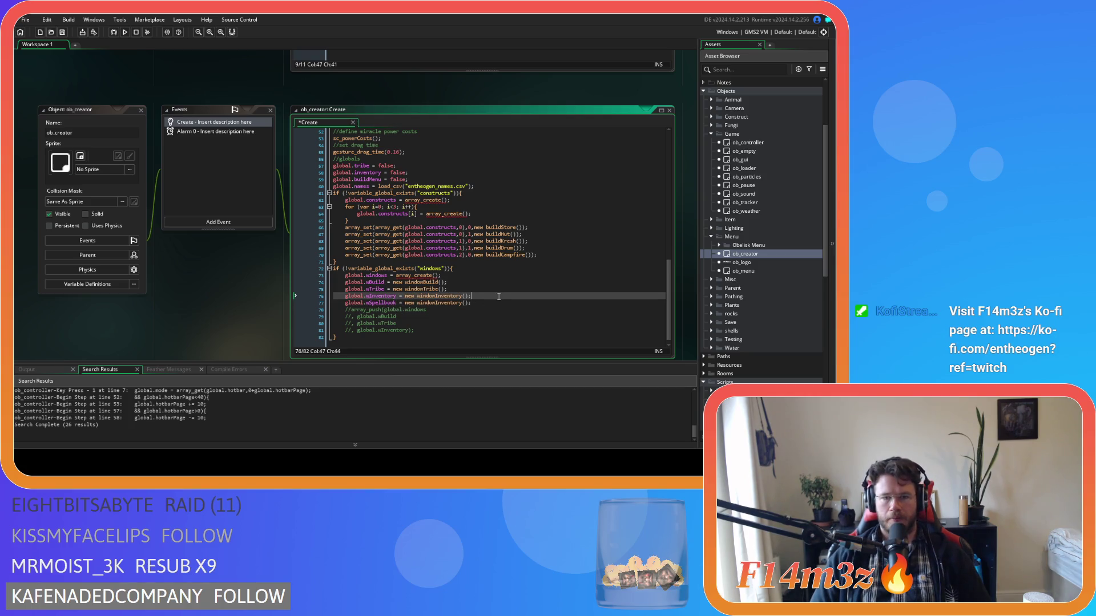
pyautogui.hotkey('ctrl', 's')
# Change windowInventory to windowSpellbook() on line 77 and save the Create event
pyautogui.moveTo(436, 303); pyautogui.dragTo(462, 306)
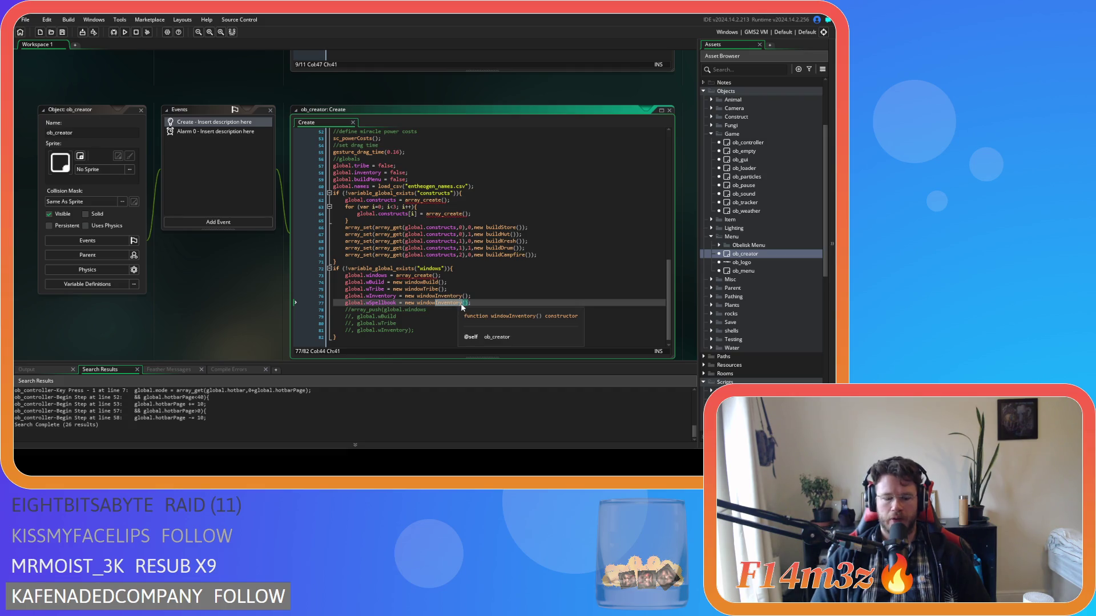
pyautogui.write('Spellbo')
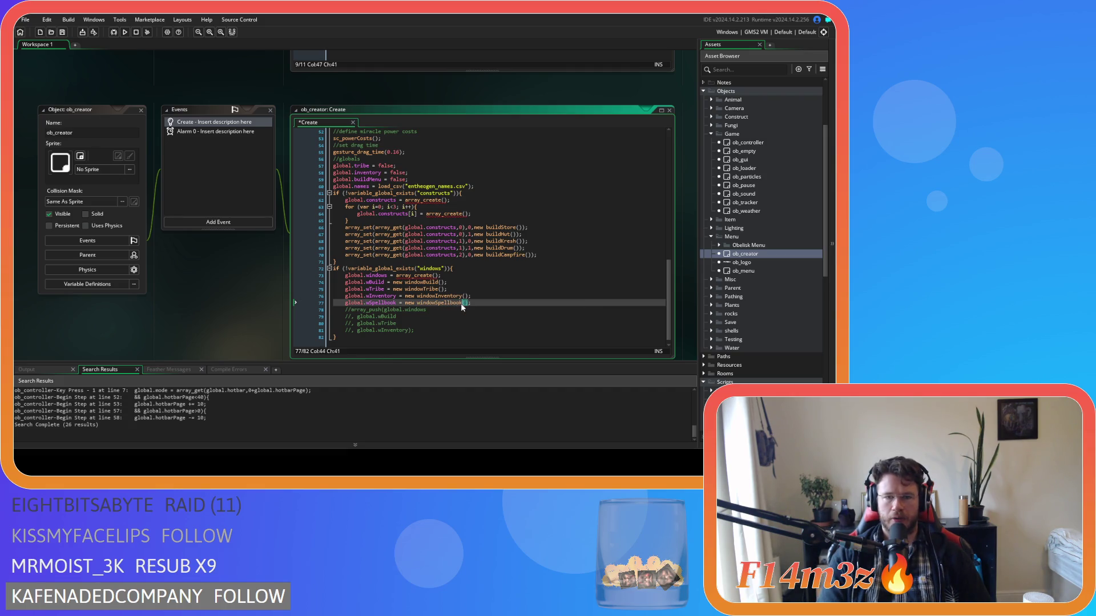
pyautogui.write('ok')
pyautogui.press('End')
pyautogui.hotkey('ctrl', 's')
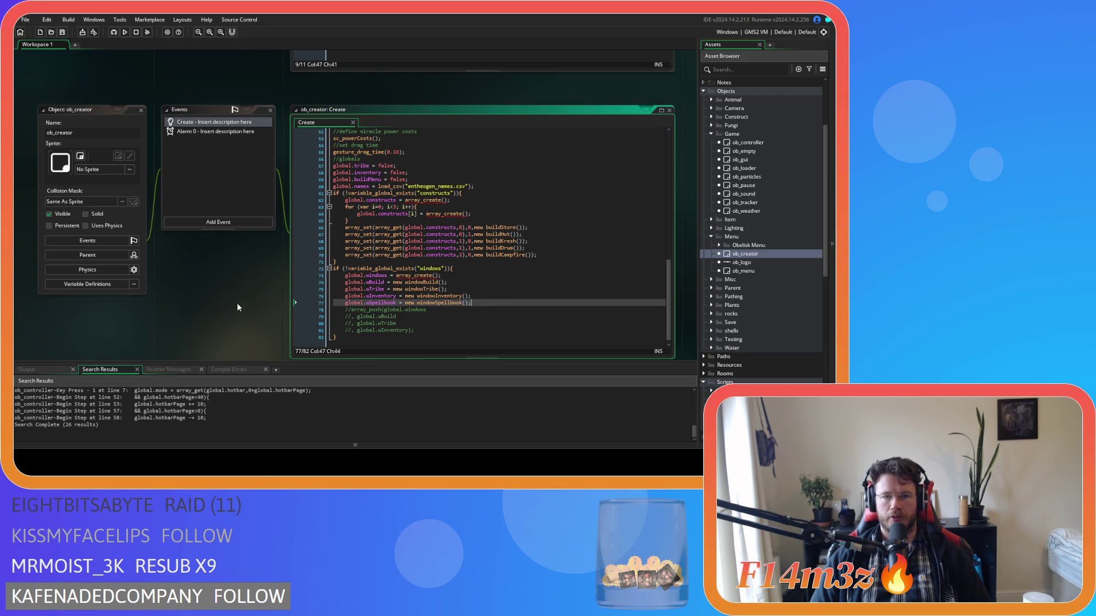
pyautogui.scroll(1, 235, 306)
# Return to the ob_gui event code and build and run the game with F5
pyautogui.scroll(5, 235, 306)
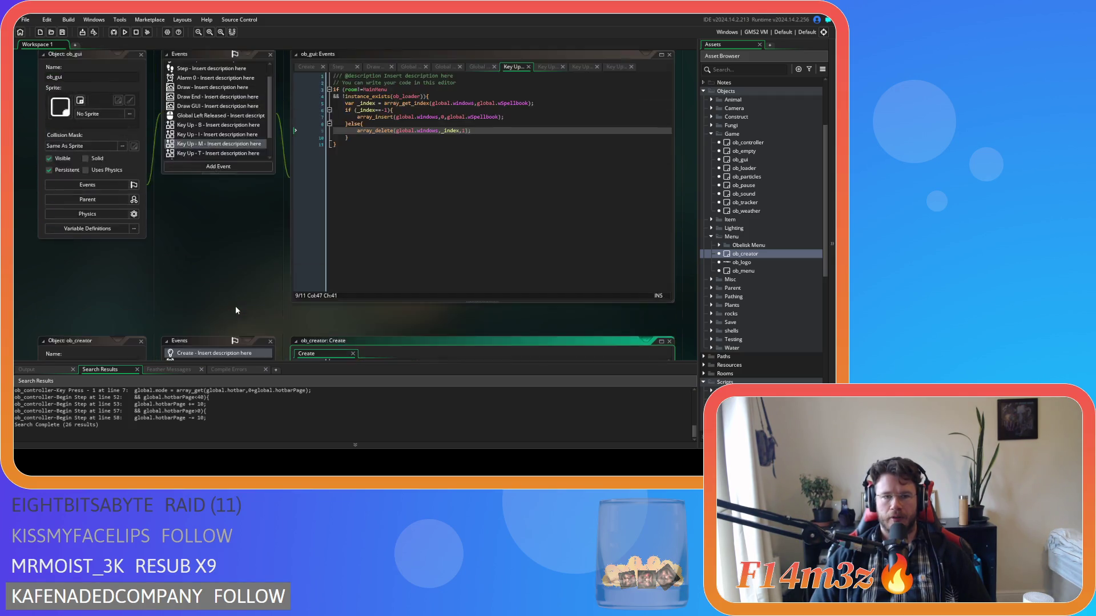
pyautogui.scroll(3, 235, 311)
pyautogui.click(405, 224)
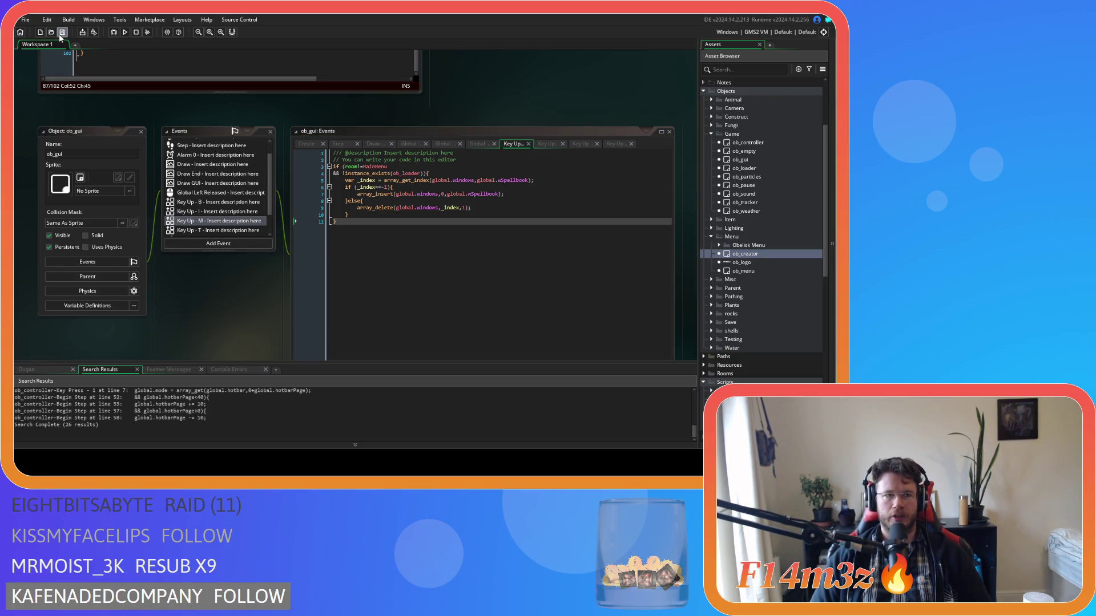
pyautogui.press('F5')
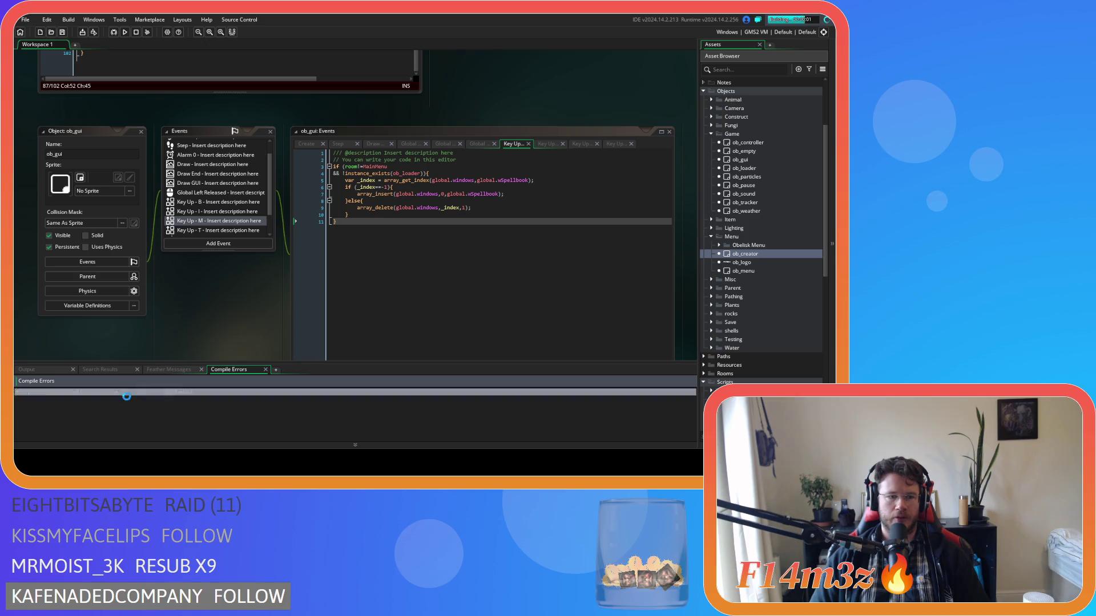
# Jump from the compile error to sc_windowSpellbook and uncomment the closing brace on line 101
pyautogui.doubleClick(135, 392)
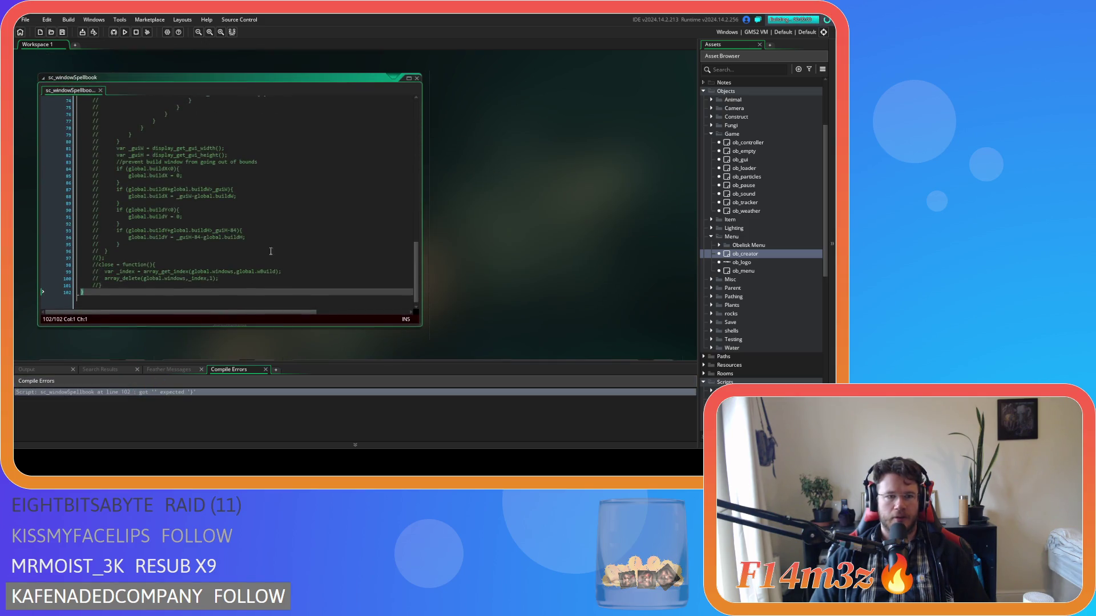
pyautogui.scroll(20, 262, 287)
pyautogui.scroll(-5, 262, 286)
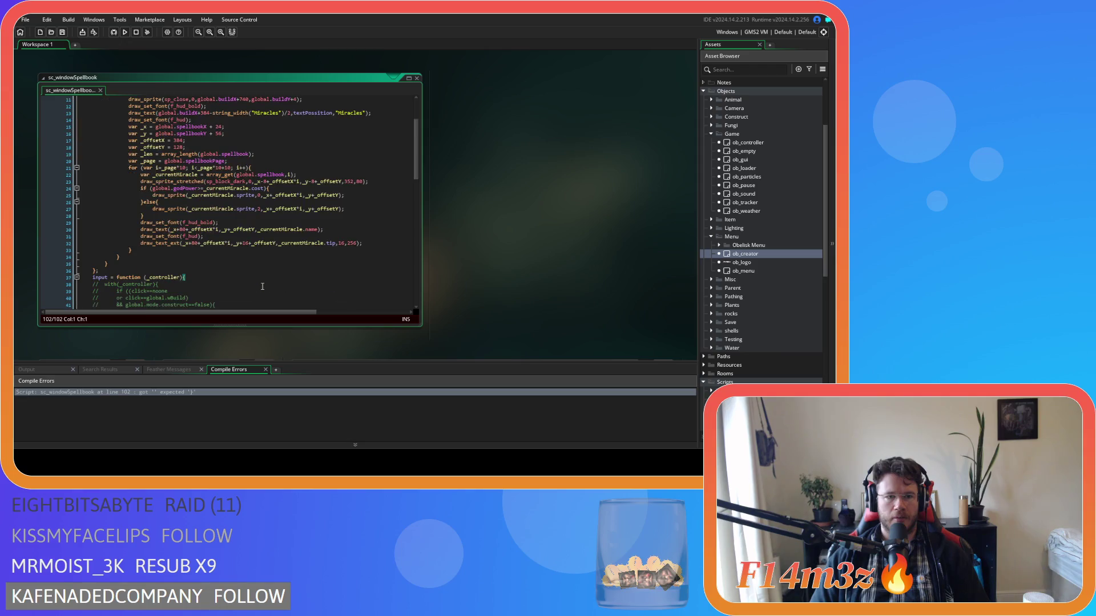
pyautogui.scroll(-19, 263, 287)
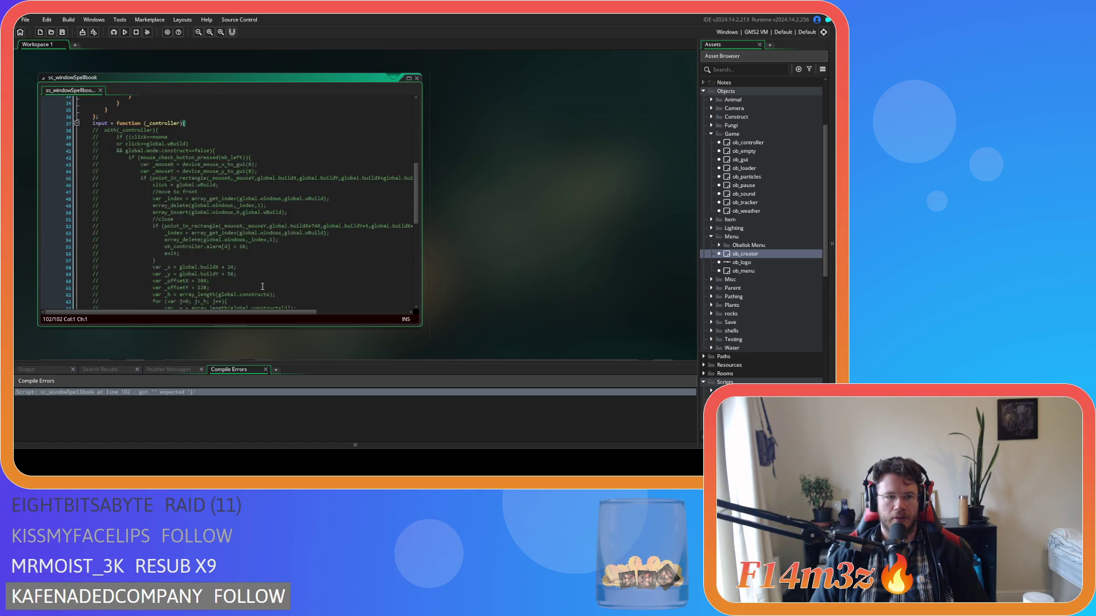
pyautogui.click(141, 282)
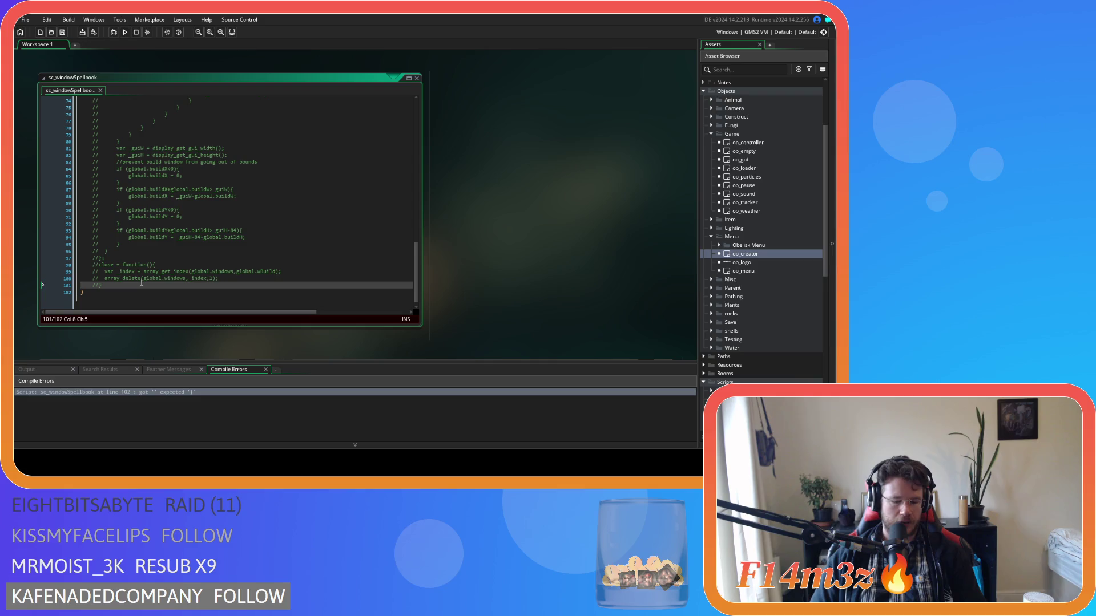
pyautogui.hotkey('ctrl', 'shift', 'k')
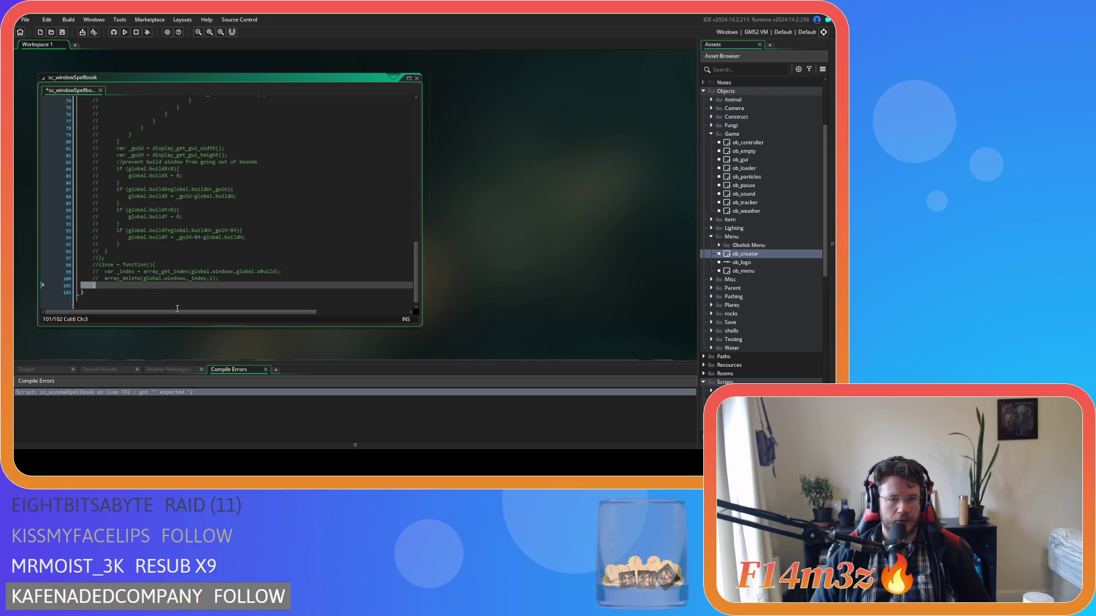
# Review the commented code from line 37 to line 83, then rebuild the game
pyautogui.hotkey('shift', 'pageup')
pyautogui.hotkey('shift', 'pageup')
pyautogui.scroll(6, 189, 291)
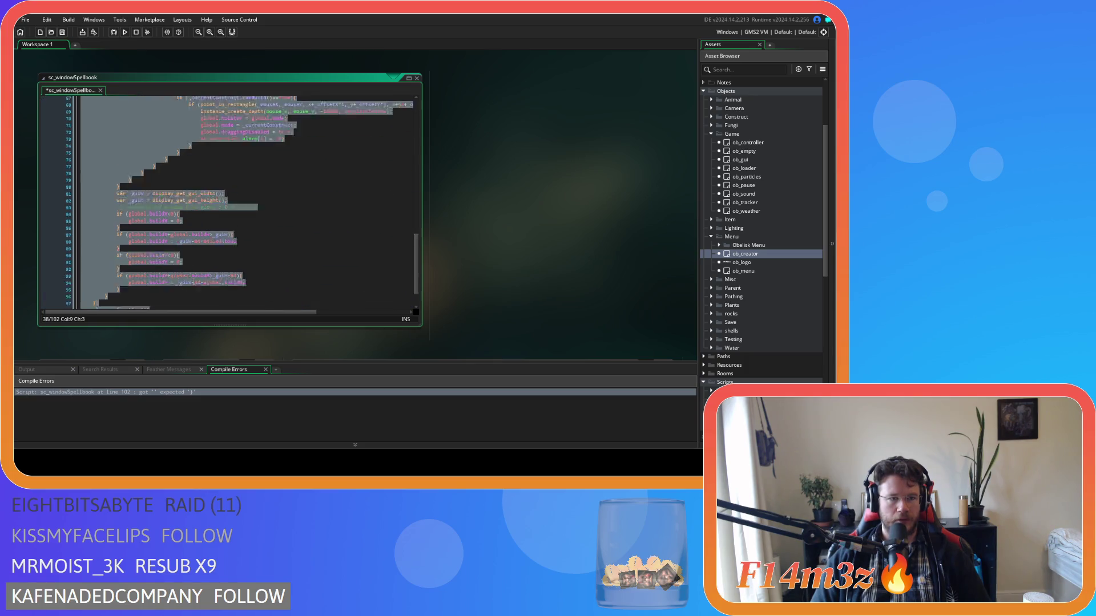
pyautogui.click(195, 217)
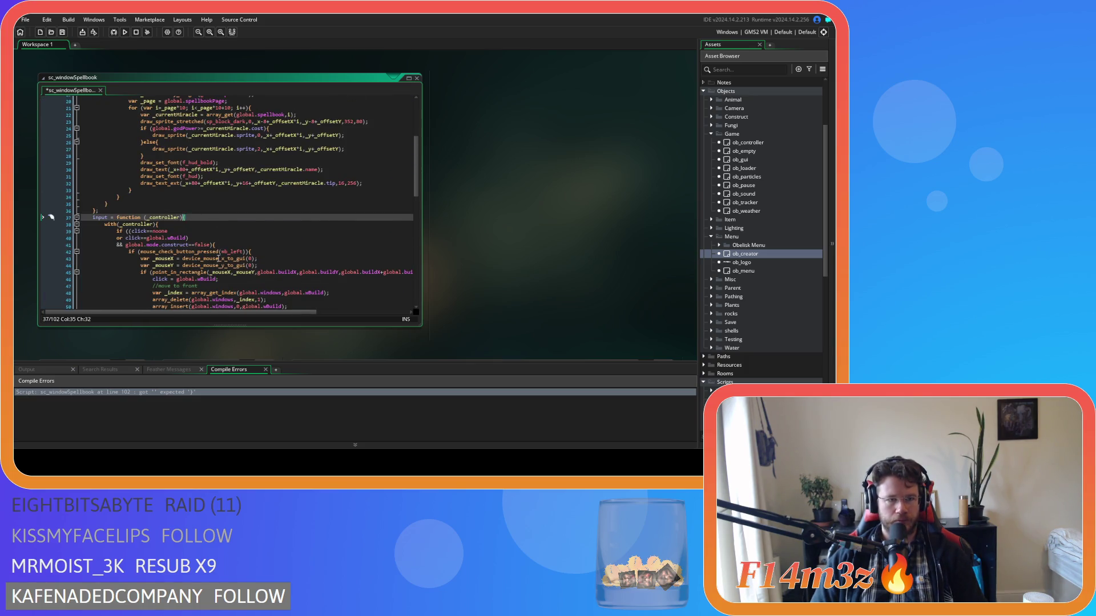
pyautogui.scroll(-18, 219, 255)
pyautogui.moveTo(113, 253); pyautogui.dragTo(104, 182)
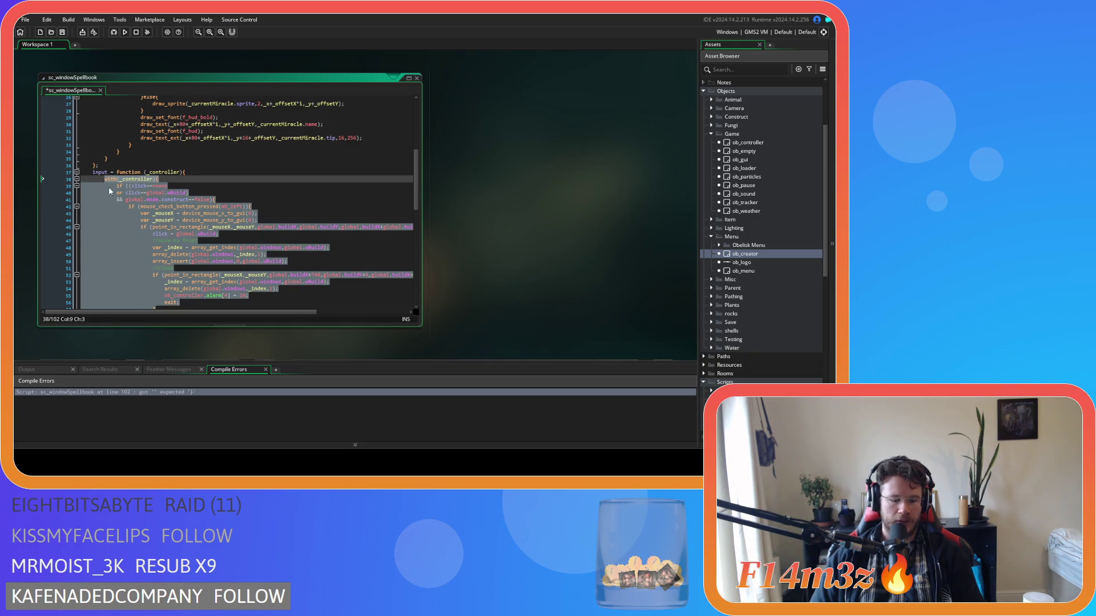
pyautogui.scroll(-10, 119, 197)
pyautogui.click(258, 208)
pyautogui.scroll(-3, 262, 242)
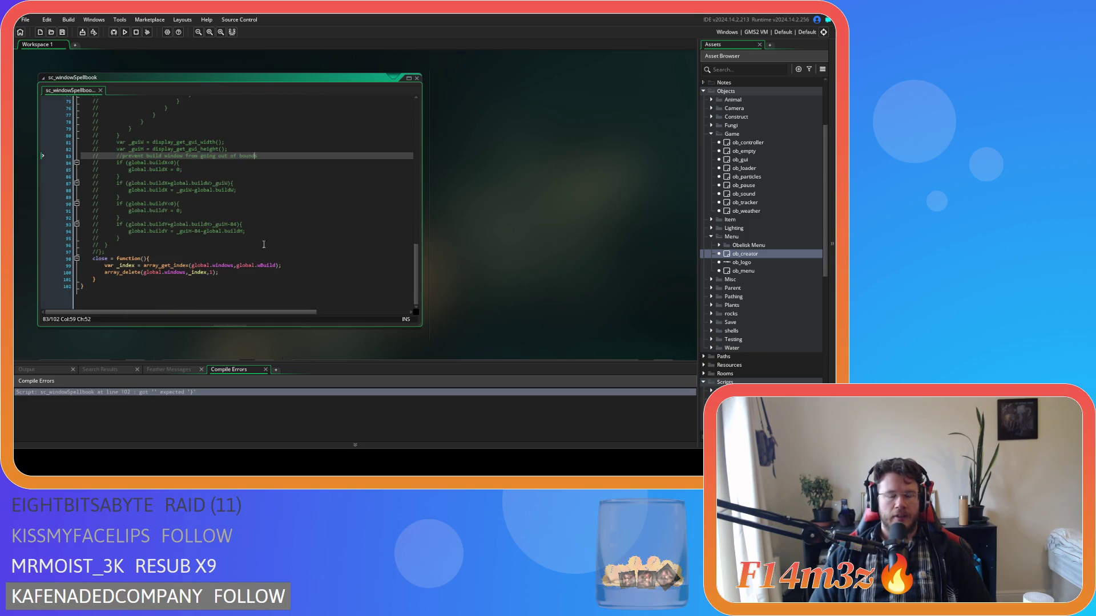
pyautogui.scroll(15, 262, 242)
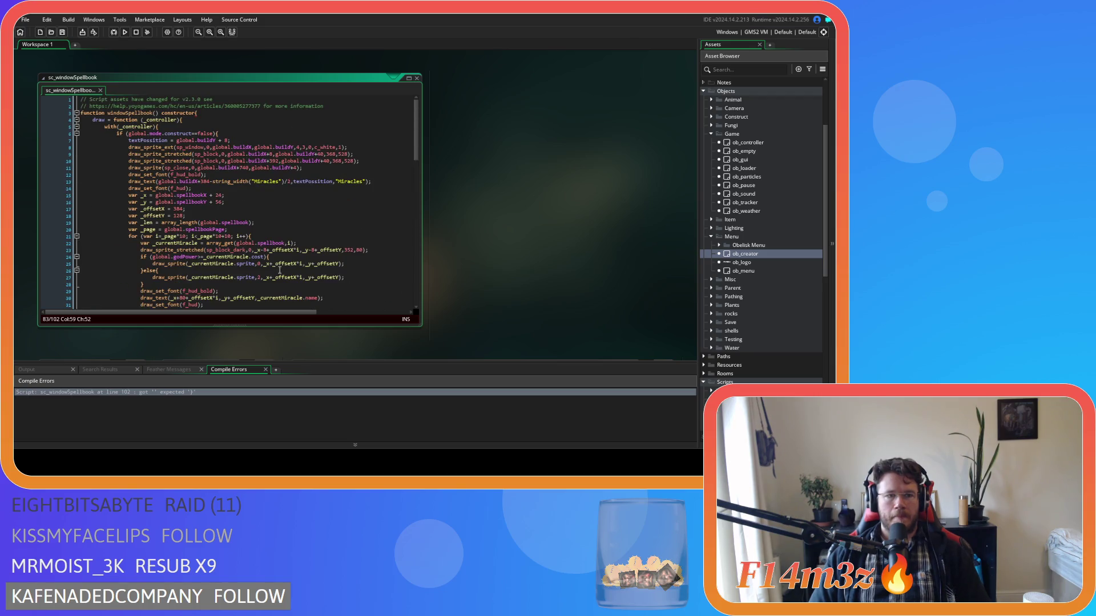
pyautogui.press('F5')
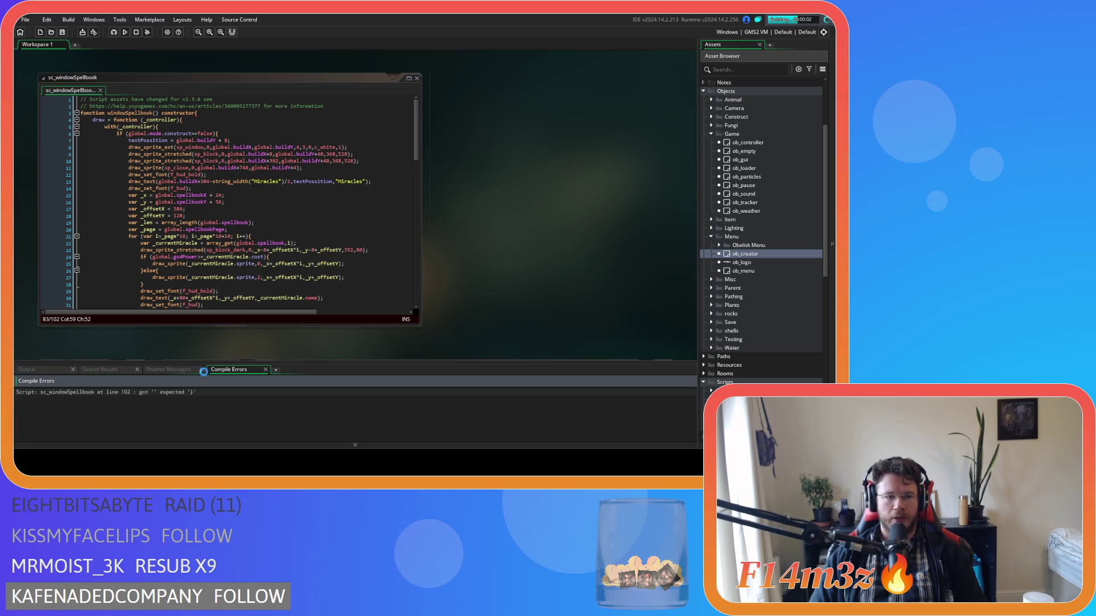
# Uncomment the closing bracket on line 97 and rebuild the game to check the fix
pyautogui.scroll(20, 154, 287)
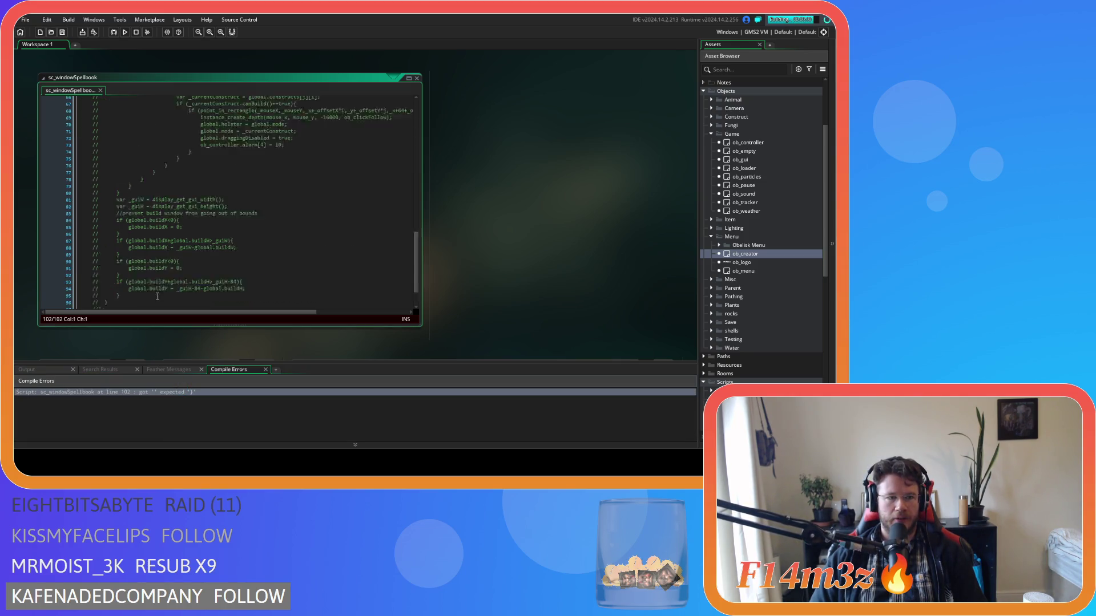
pyautogui.scroll(-4, 154, 287)
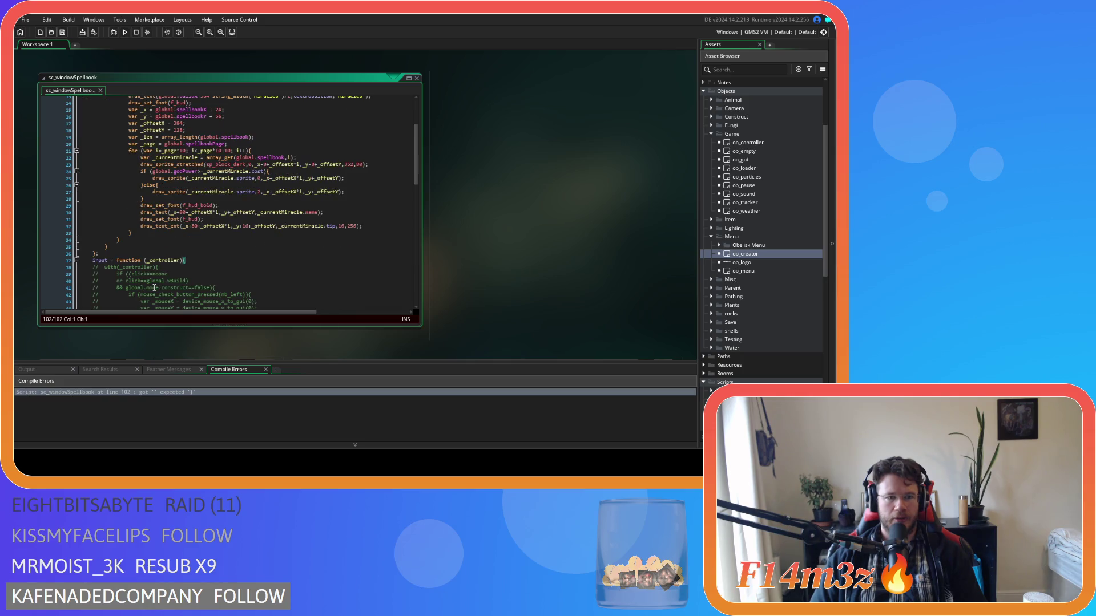
pyautogui.scroll(-20, 154, 287)
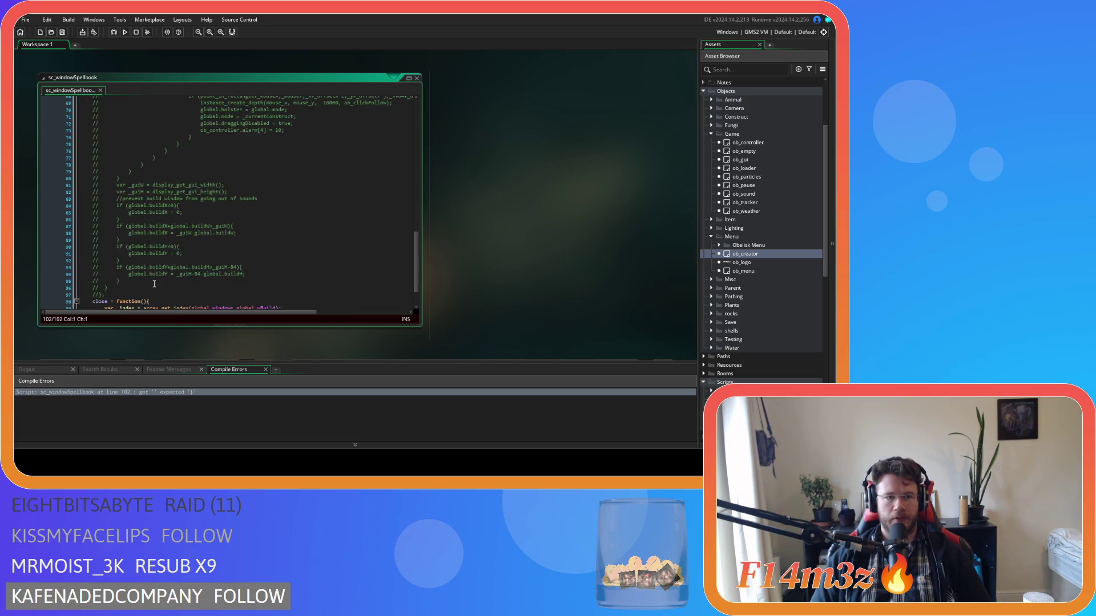
pyautogui.scroll(1, 143, 255)
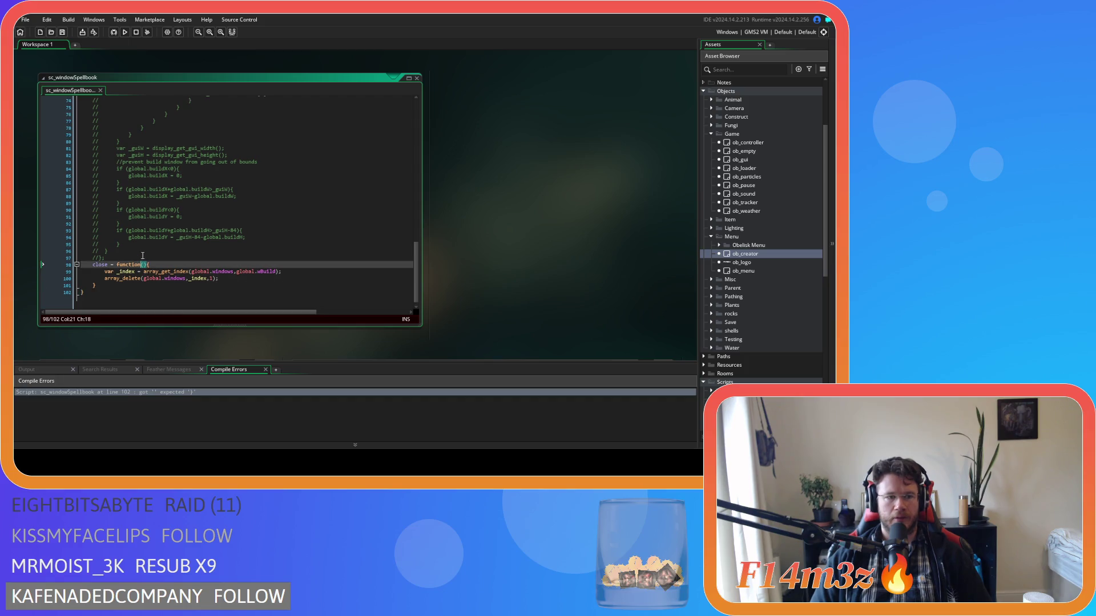
pyautogui.click(139, 260)
pyautogui.hotkey('ctrl', 'shift', 'k')
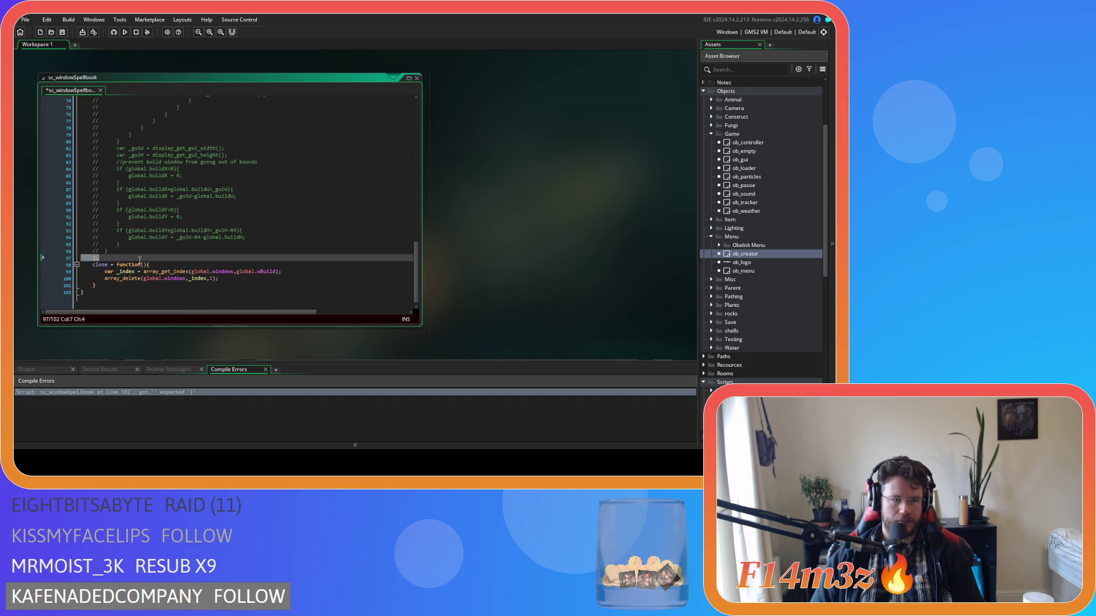
pyautogui.press('F5')
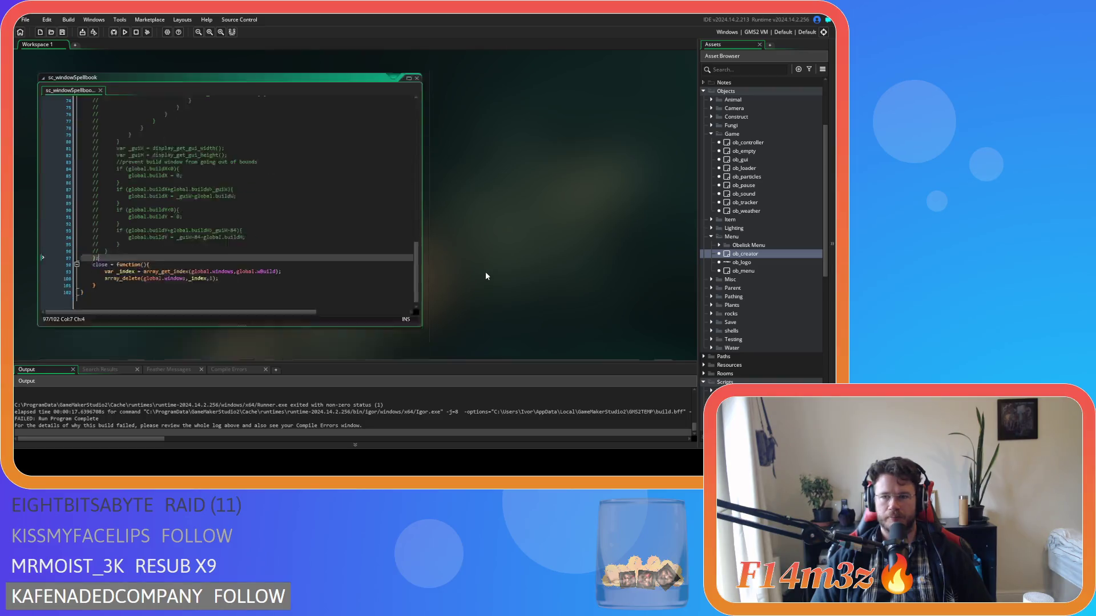
# Scroll the workspace down to bring the ob_gui windows into view
pyautogui.scroll(-1, 485, 272)
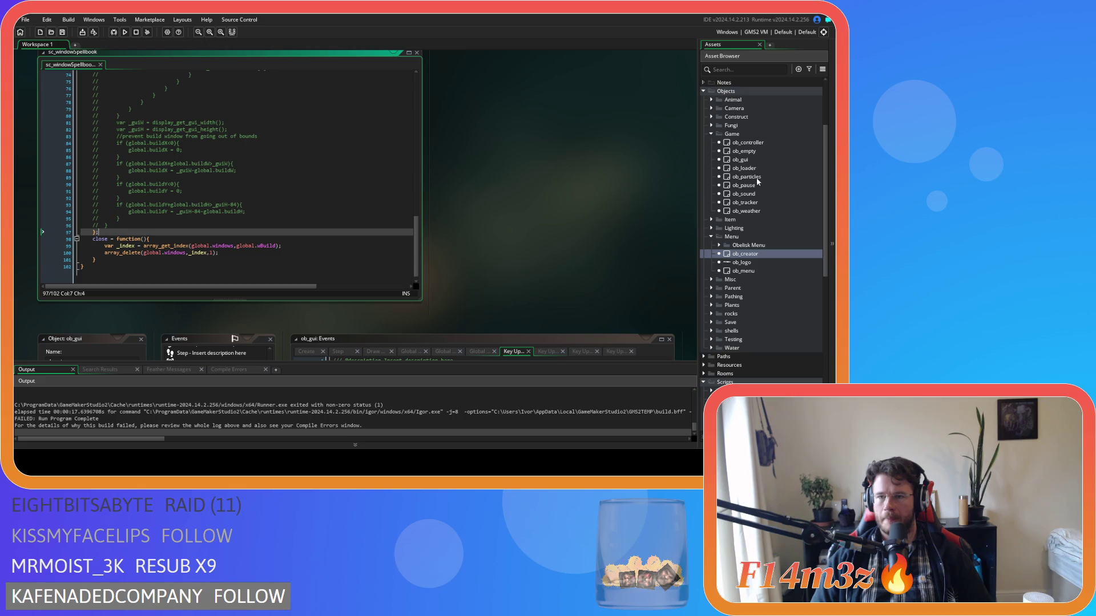
# Open ob_creator's Create code and copy the two-line constructs existence check
pyautogui.doubleClick(744, 254)
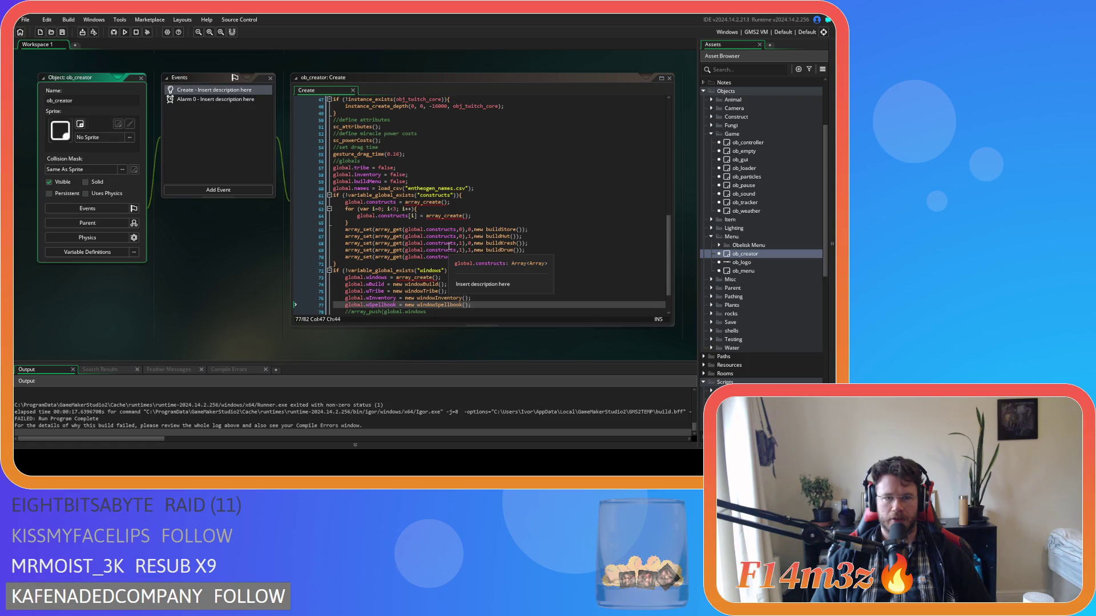
pyautogui.scroll(1, 450, 246)
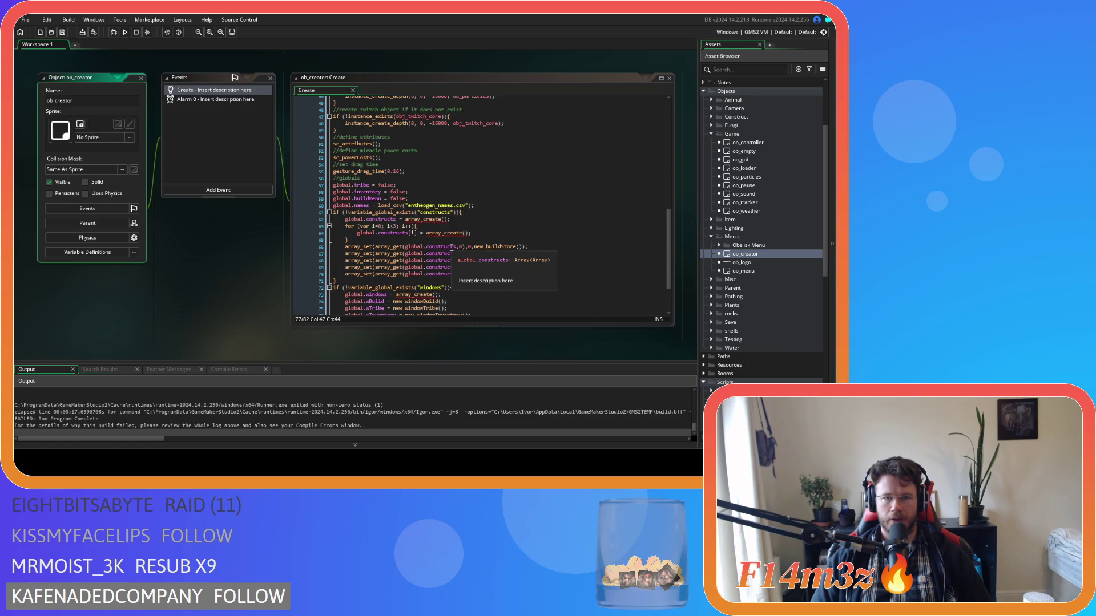
pyautogui.scroll(-3, 452, 247)
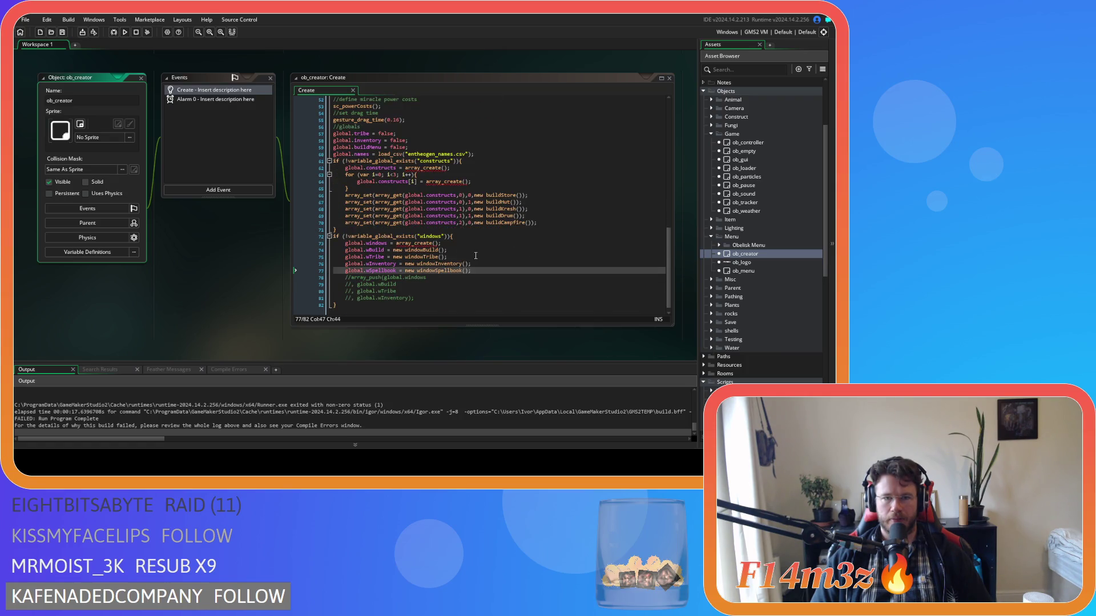
pyautogui.click(467, 169)
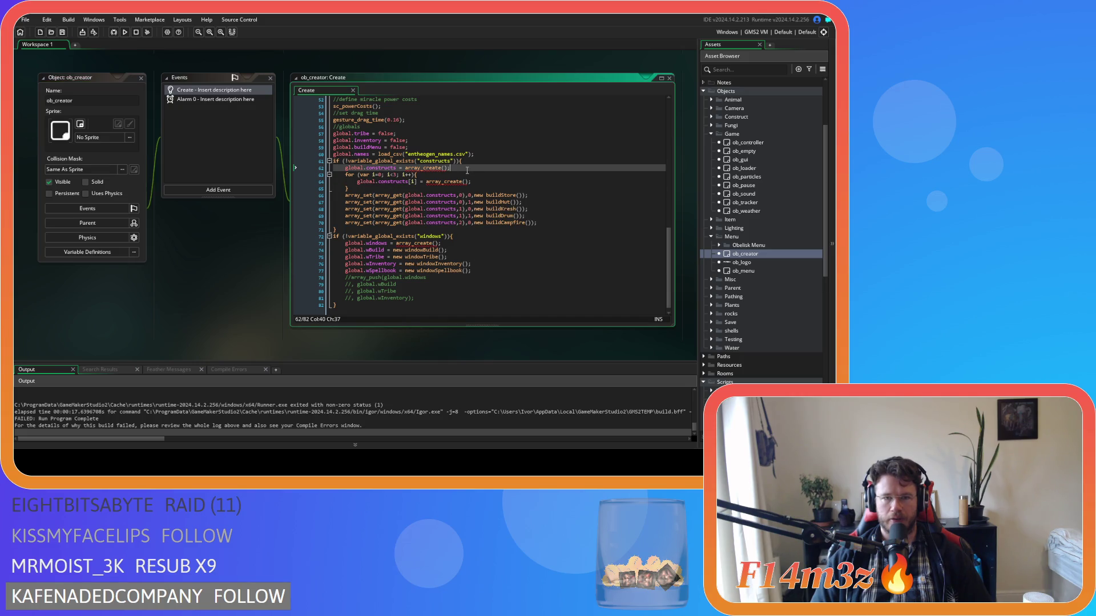
pyautogui.moveTo(467, 170); pyautogui.dragTo(333, 161)
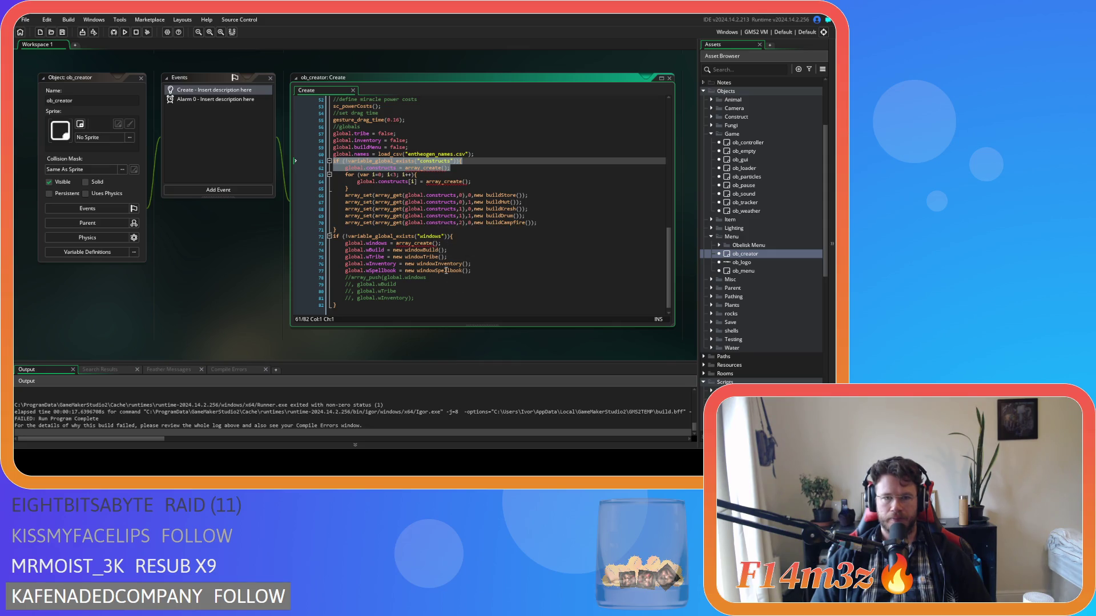
pyautogui.hotkey('ctrl', 'c')
# Paste the check below the constructs block and close it with a brace
pyautogui.click(362, 230)
pyautogui.press('Return')
pyautogui.hotkey('ctrl', 'v')
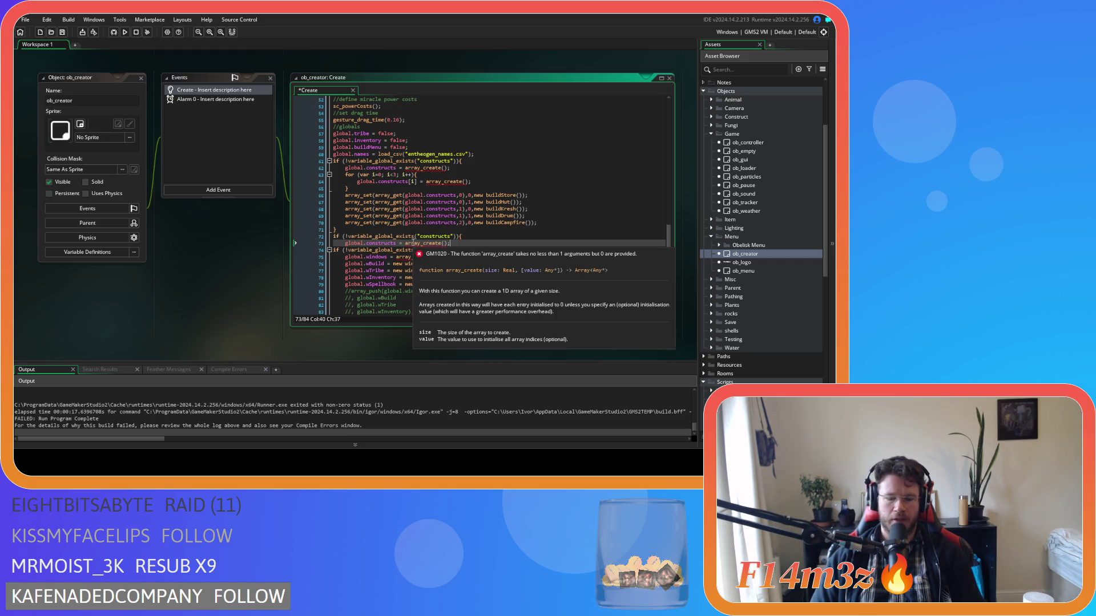
pyautogui.press('Return')
pyautogui.write('}')
pyautogui.click(454, 236)
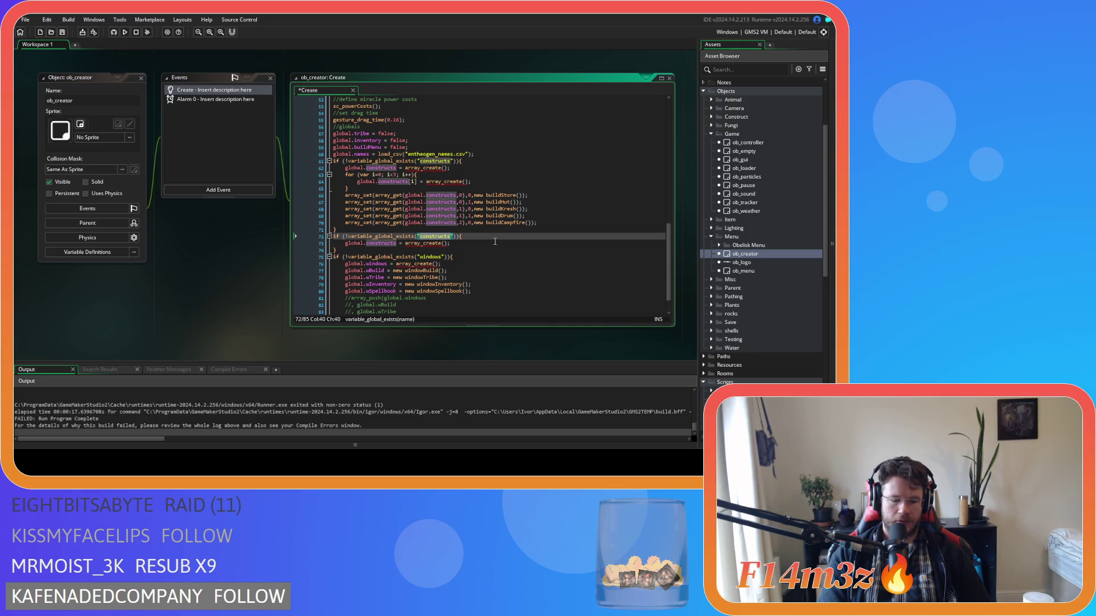
# Rename both constructs references in the copied check to spellbook and run the game with F5
pyautogui.hotkey('ctrl', 'BackSpace')
pyautogui.write('spellbook')
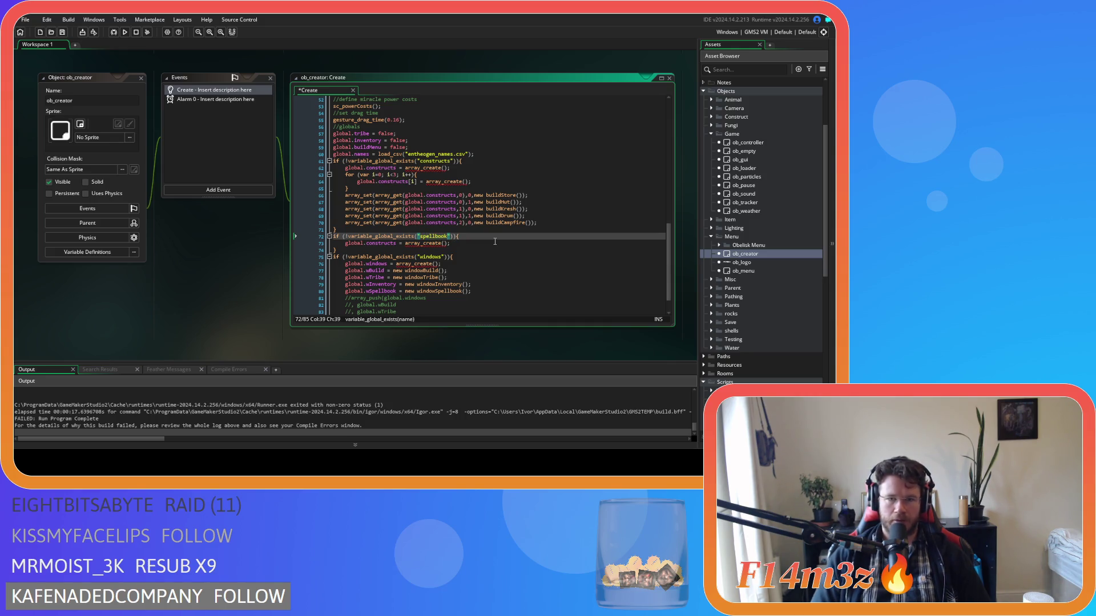
pyautogui.doubleClick(381, 243)
pyautogui.write('spellboo')
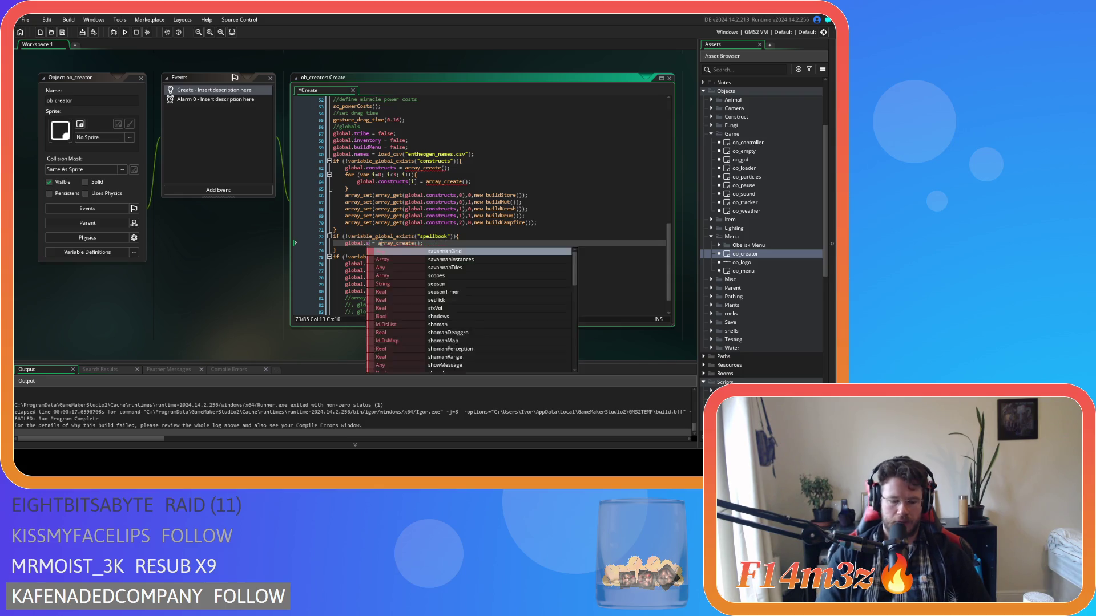
pyautogui.write('k')
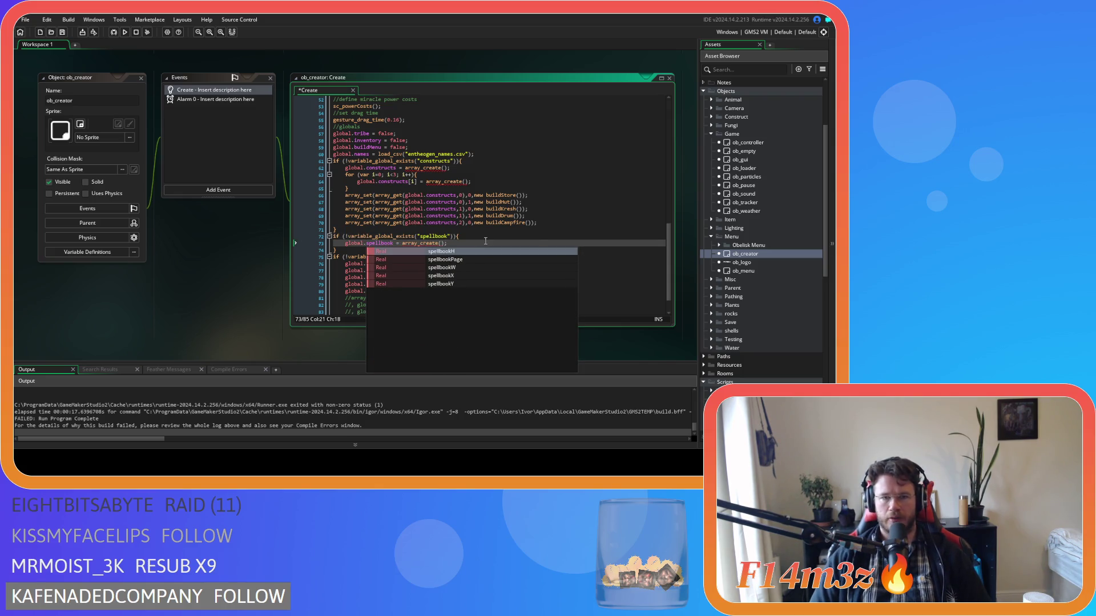
pyautogui.click(485, 242)
pyautogui.press('F5')
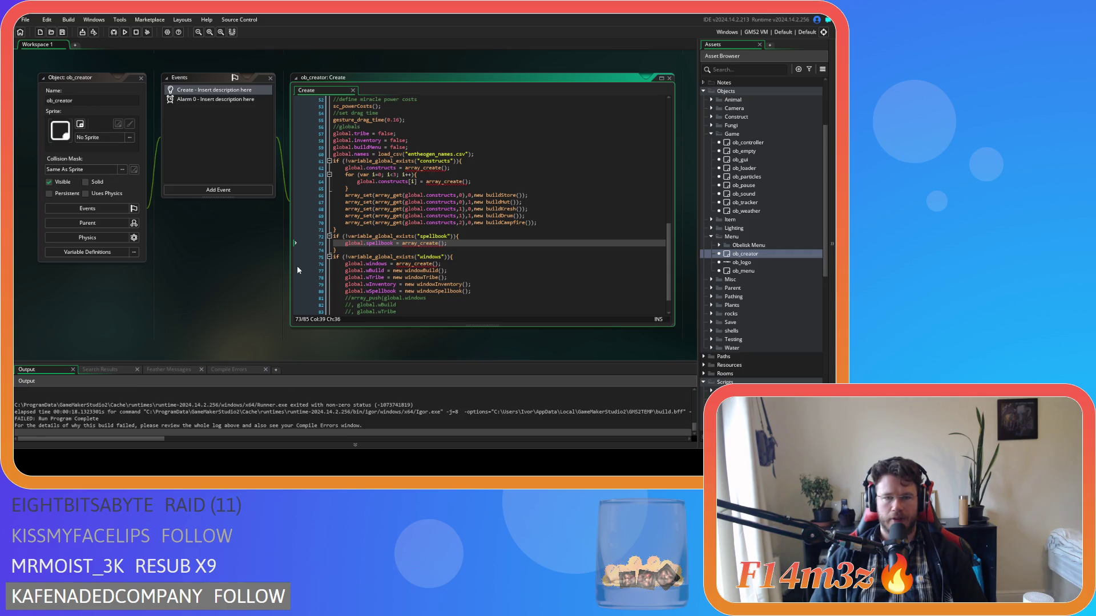
pyautogui.scroll(10, 247, 316)
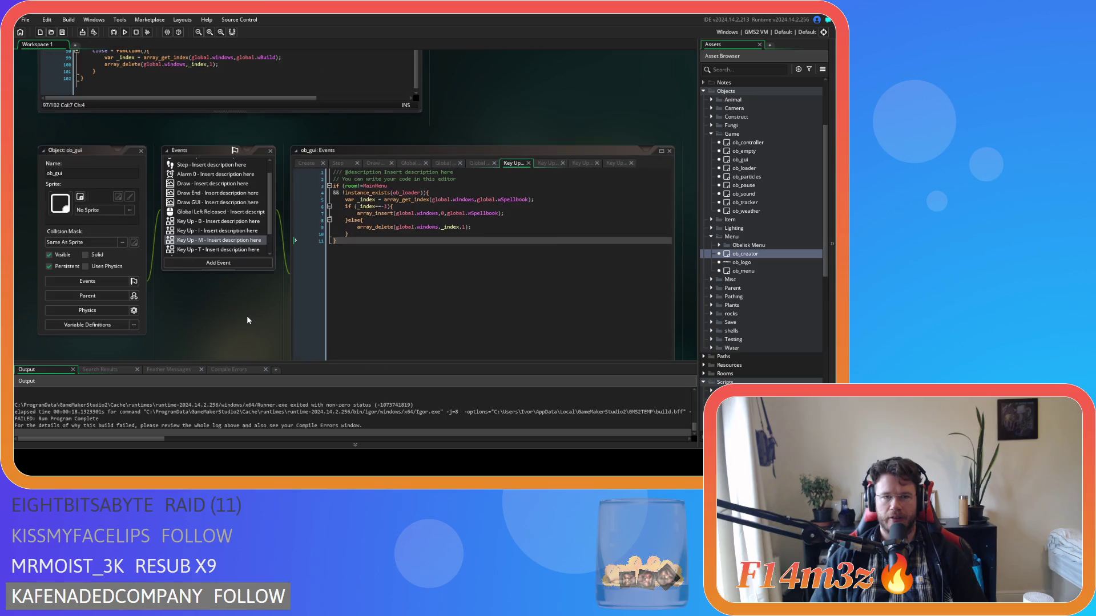
# Scroll to sc_windowSpellbook's spell-drawing loop and select the 10 in its upper bound
pyautogui.scroll(4, 246, 316)
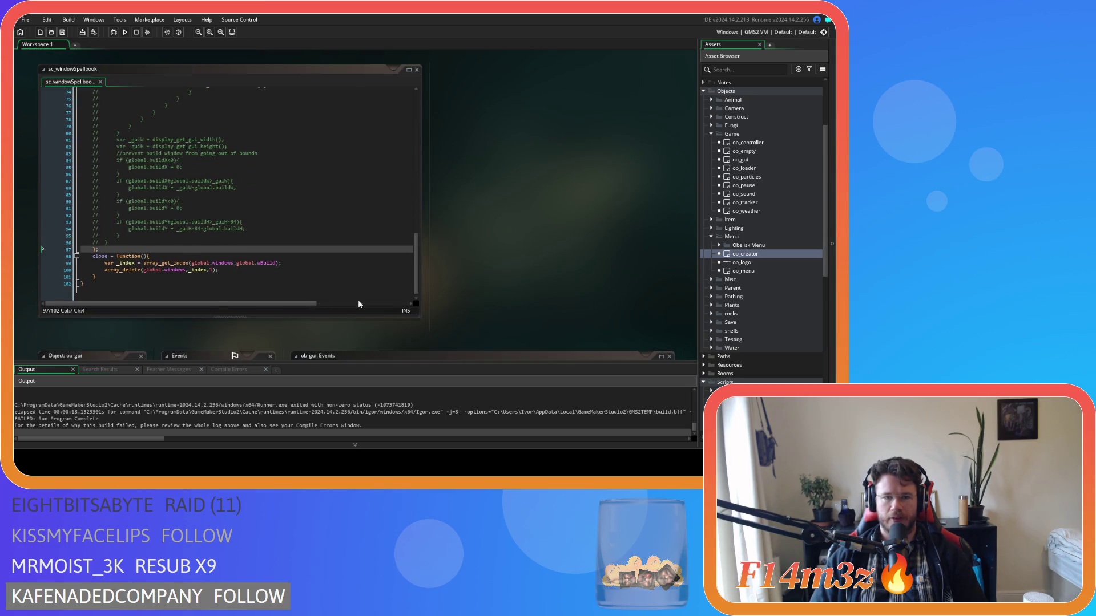
pyautogui.moveTo(416, 299)
pyautogui.mouseDown()
pyautogui.moveTo(405, 139)
pyautogui.moveTo(400, 177)
pyautogui.mouseUp()
pyautogui.scroll(4, 400, 176)
pyautogui.click(221, 240)
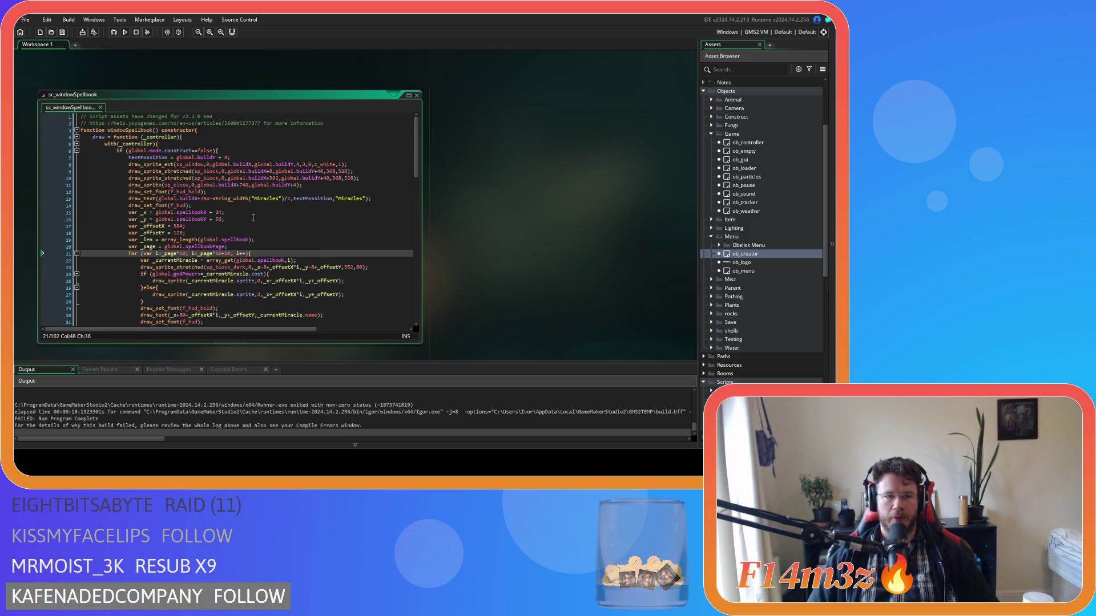
pyautogui.scroll(-2, 285, 217)
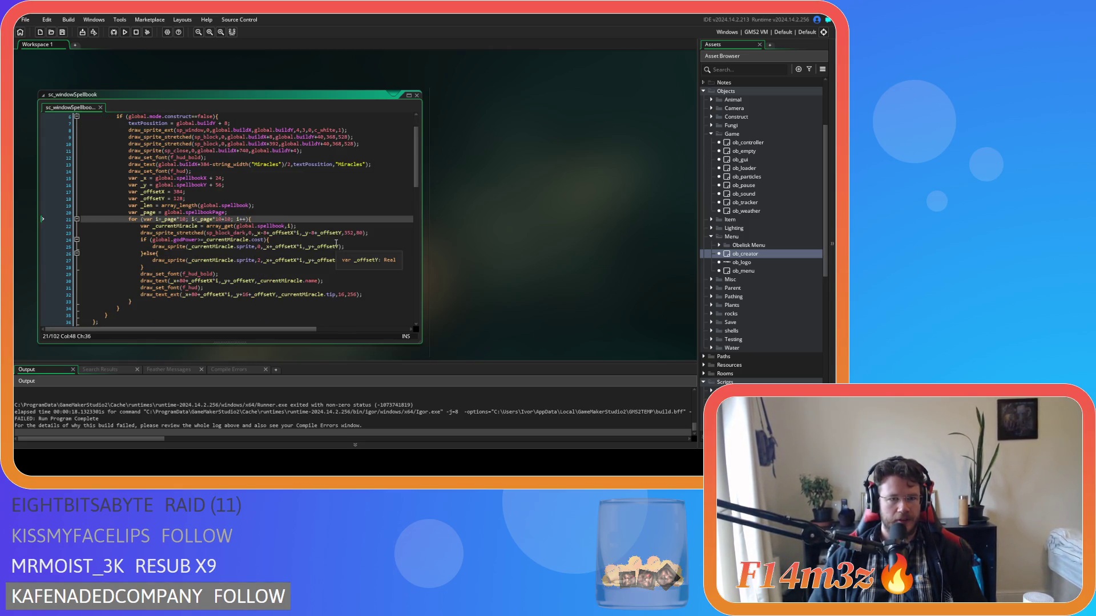
pyautogui.click(310, 222)
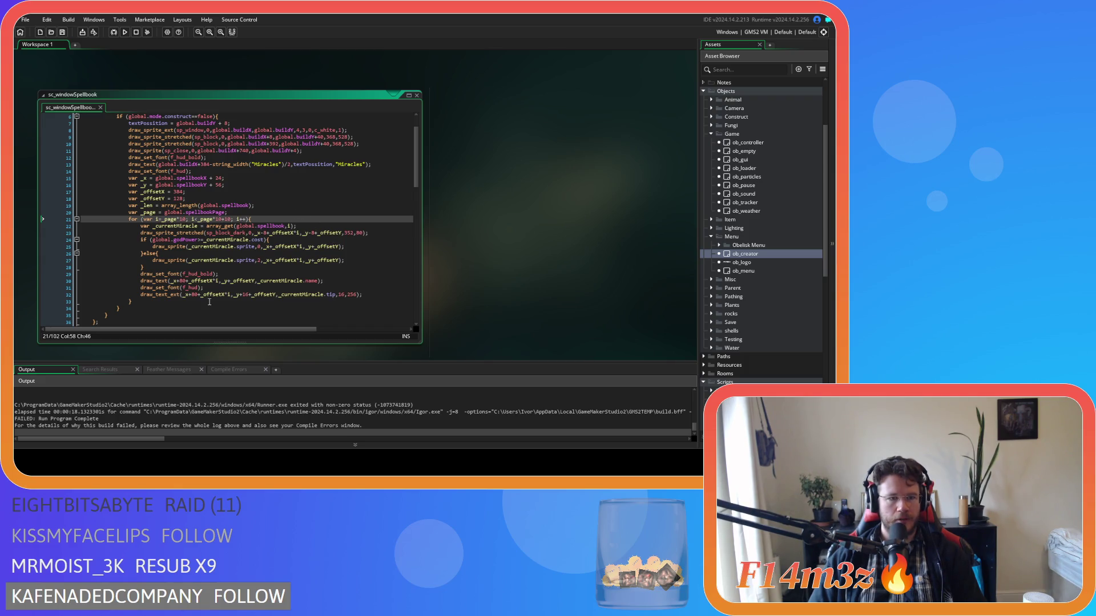
pyautogui.scroll(5, 210, 405)
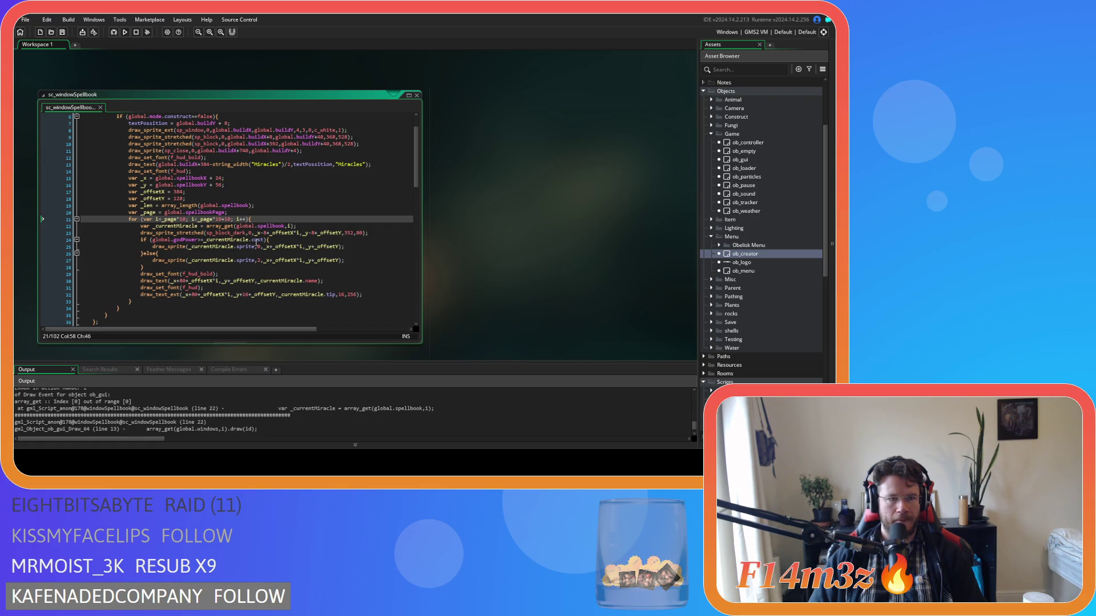
pyautogui.click(307, 227)
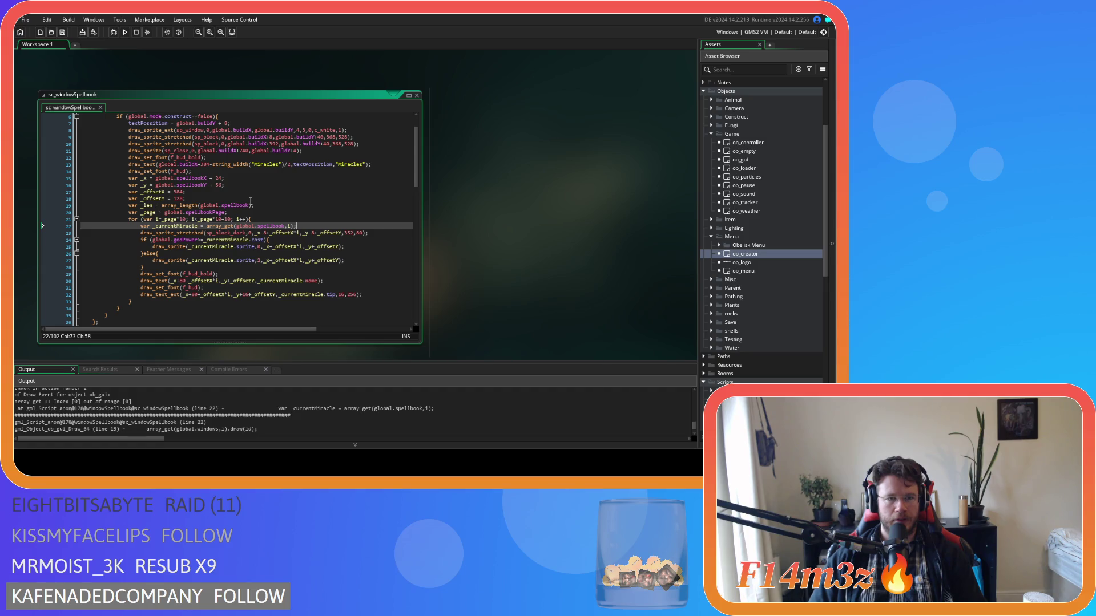
pyautogui.doubleClick(222, 220)
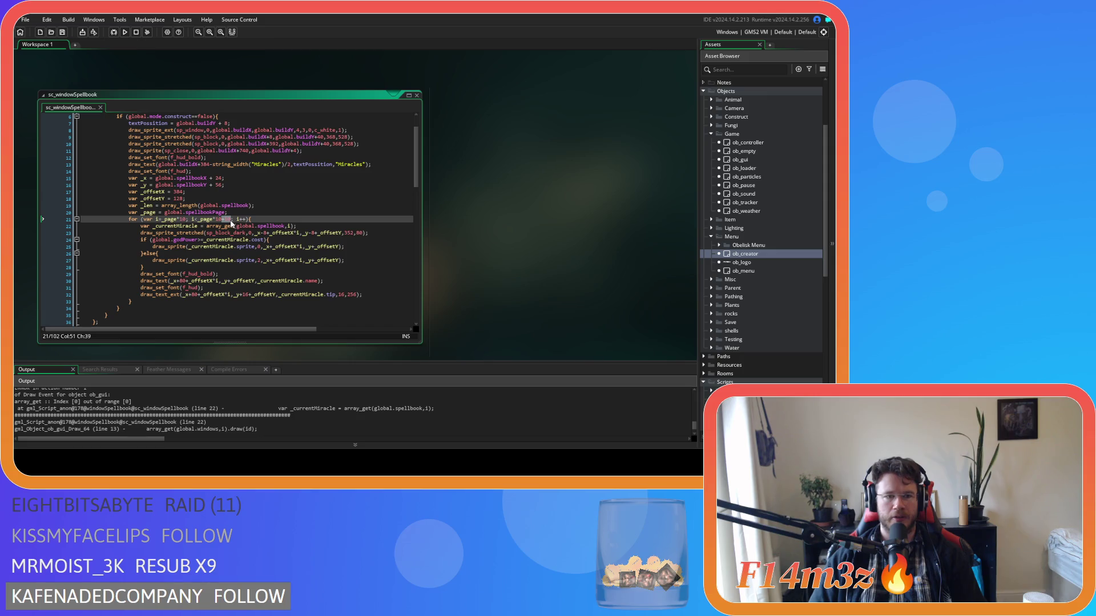
pyautogui.click(228, 219)
pyautogui.doubleClick(227, 219)
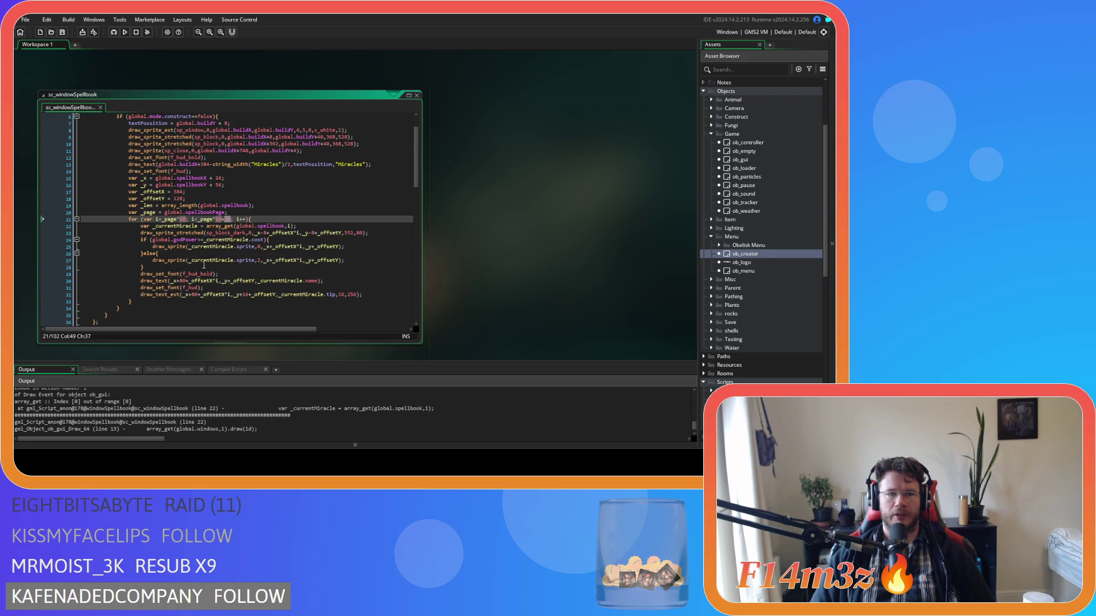
# Bound the loop by _len and subtract global.spellbookPage*10 from the _len expression
pyautogui.press('Right')
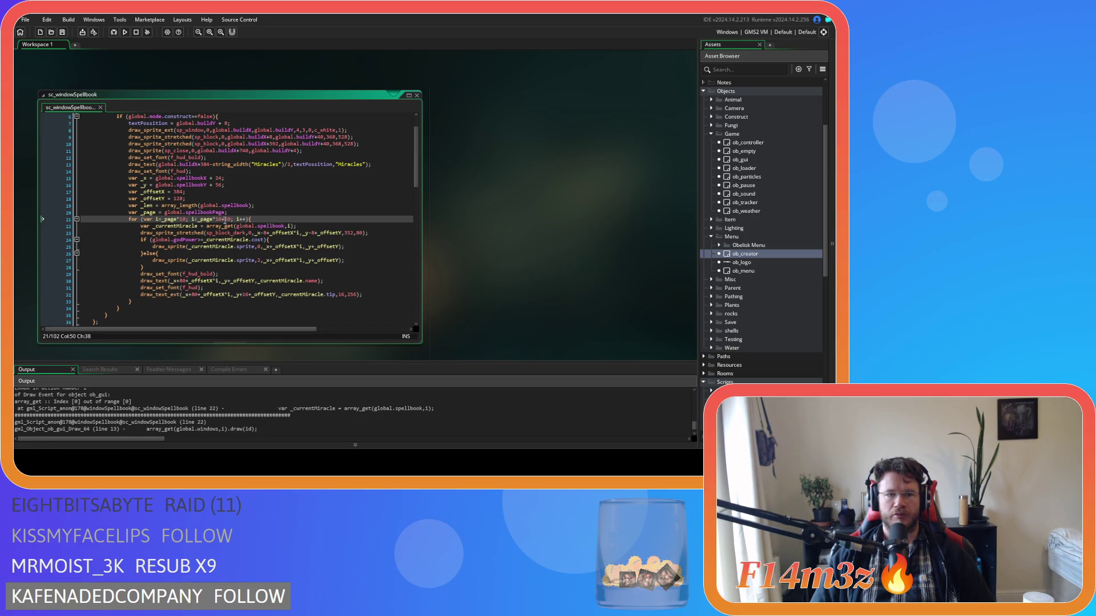
pyautogui.press('Delete')
pyautogui.press('Delete')
pyautogui.press('Delete')
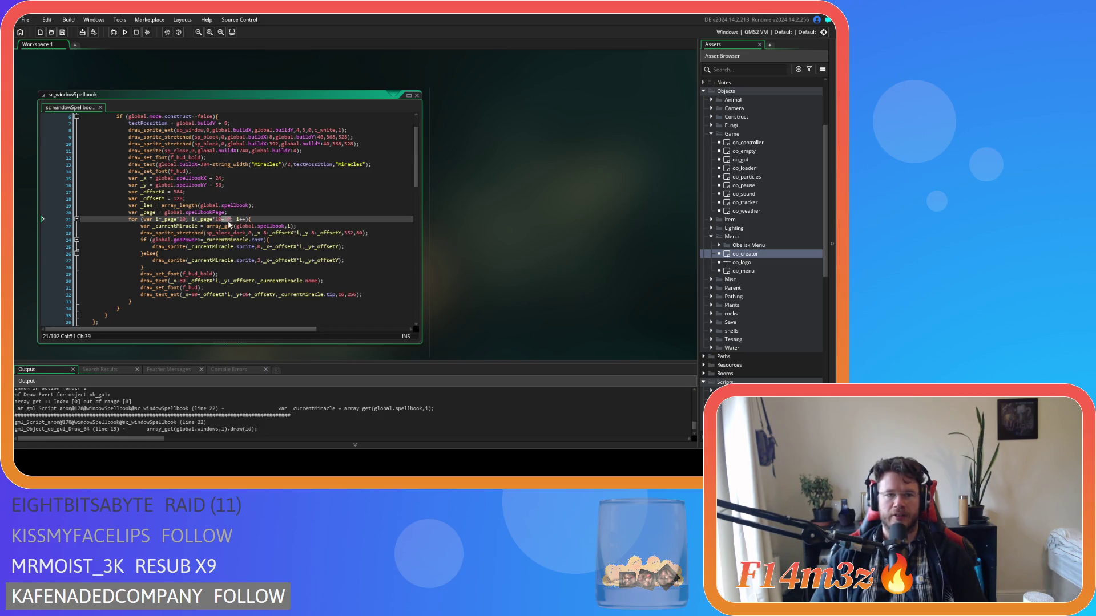
pyautogui.doubleClick(147, 205)
pyautogui.click(197, 219)
pyautogui.write('_len-')
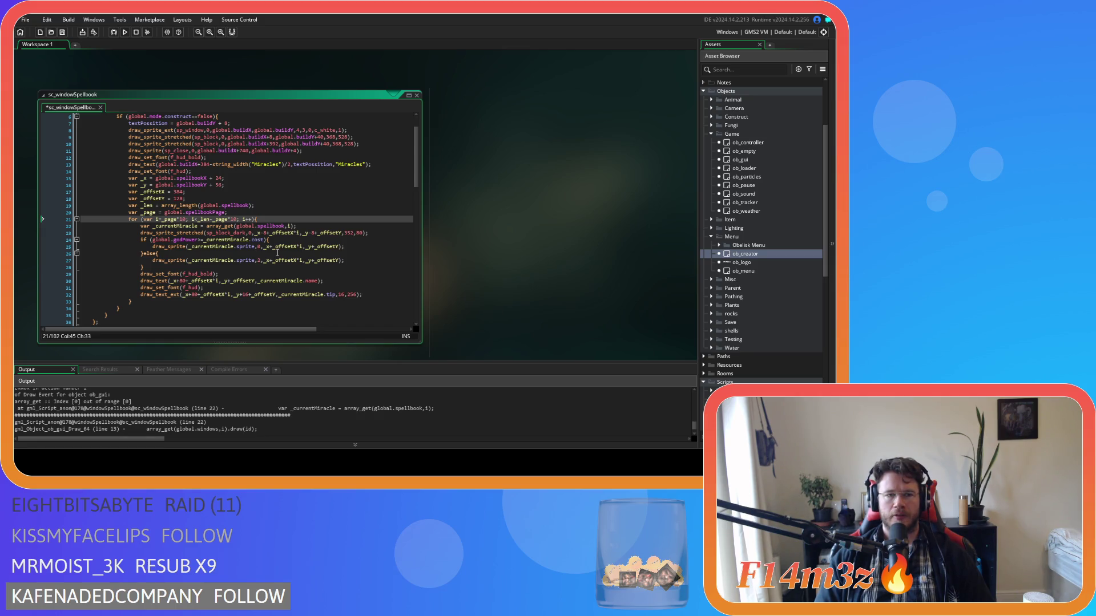
pyautogui.click(252, 205)
pyautogui.write('-global.spellbookPage*10')
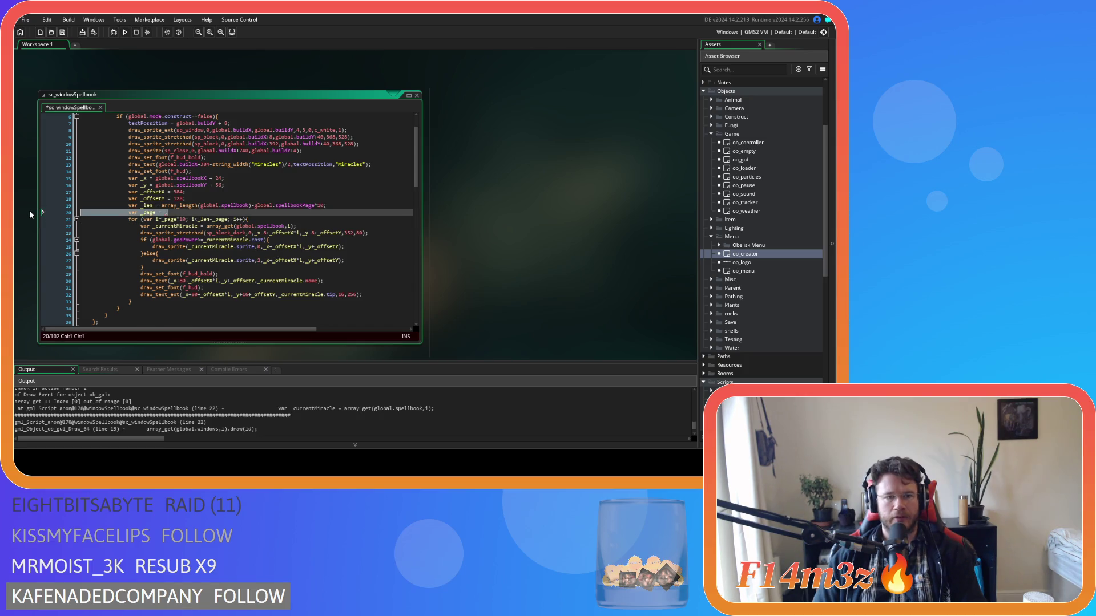
pyautogui.click(210, 213)
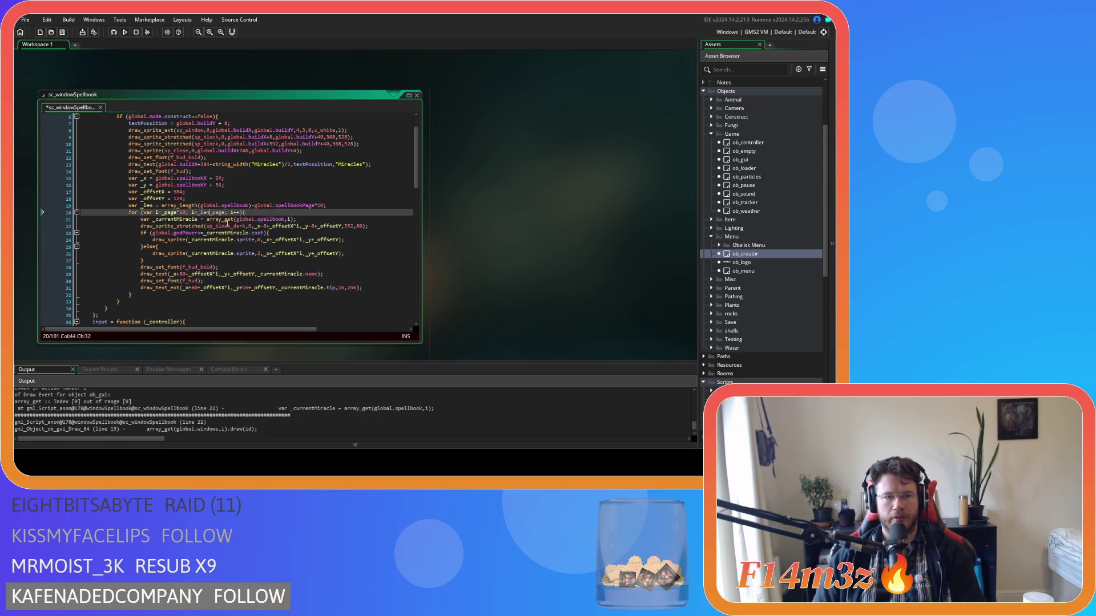
# Wrap the _len expression in clamp(...,0,10) and save the script
pyautogui.click(170, 205)
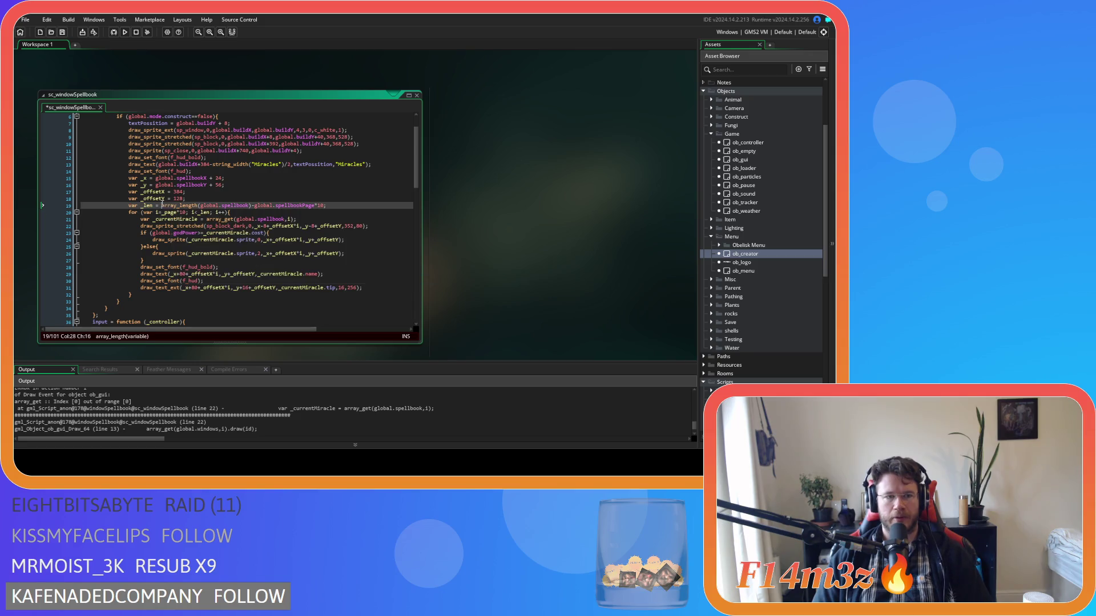
pyautogui.write('clamp(')
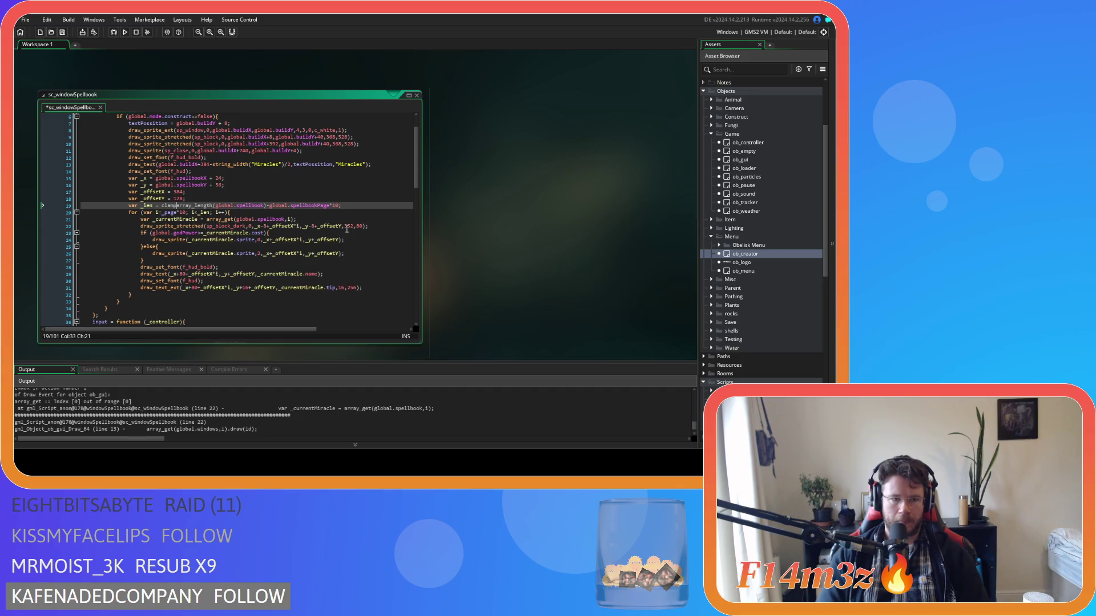
pyautogui.click(364, 205)
pyautogui.write(')')
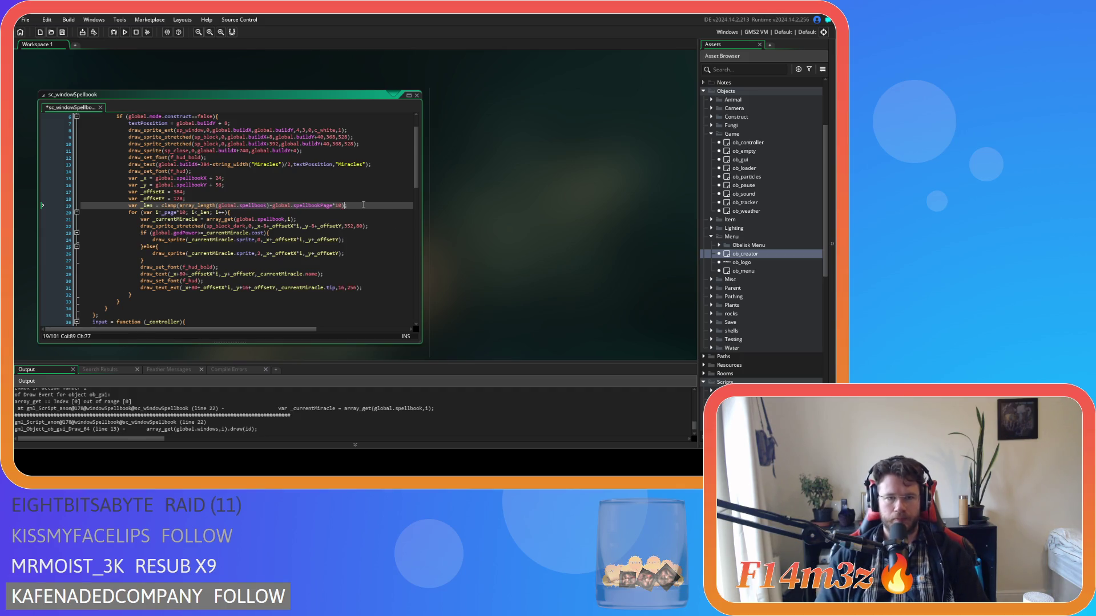
pyautogui.click(181, 205)
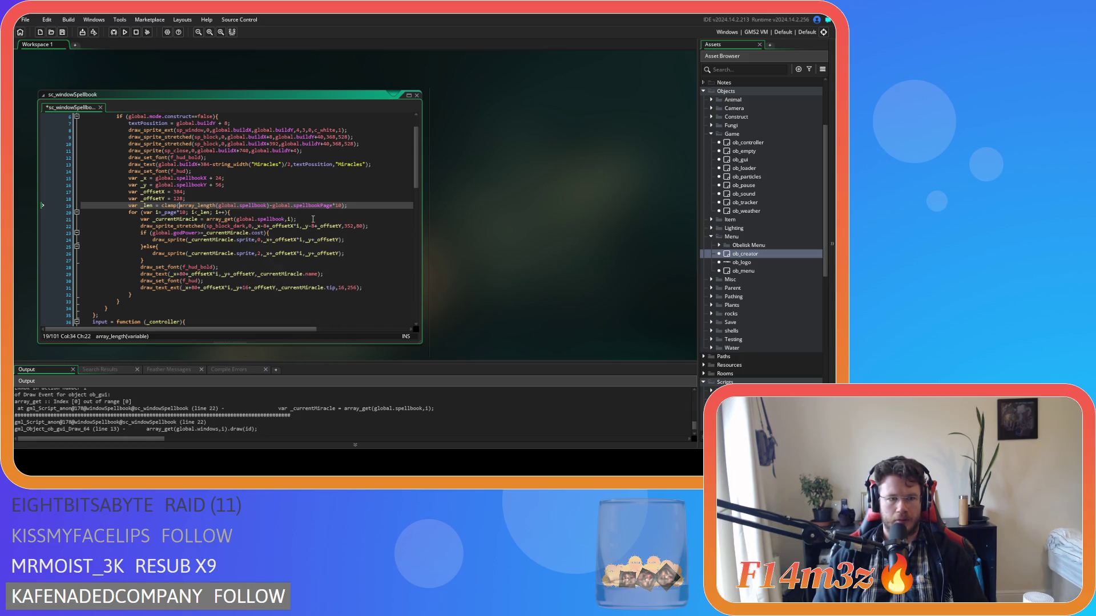
pyautogui.click(343, 206)
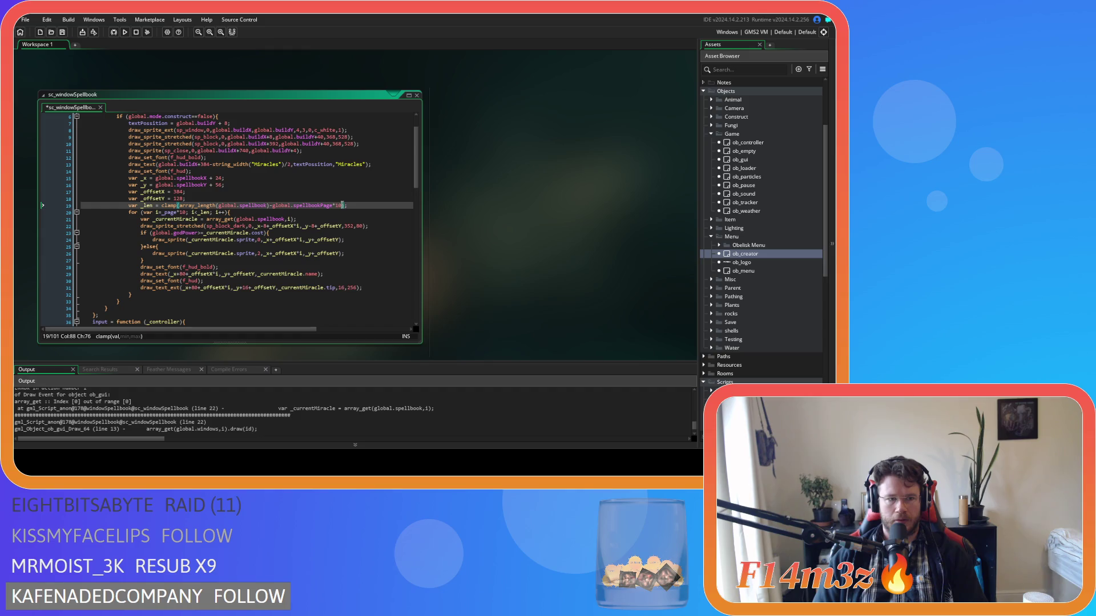
pyautogui.write(',0,10')
pyautogui.click(387, 205)
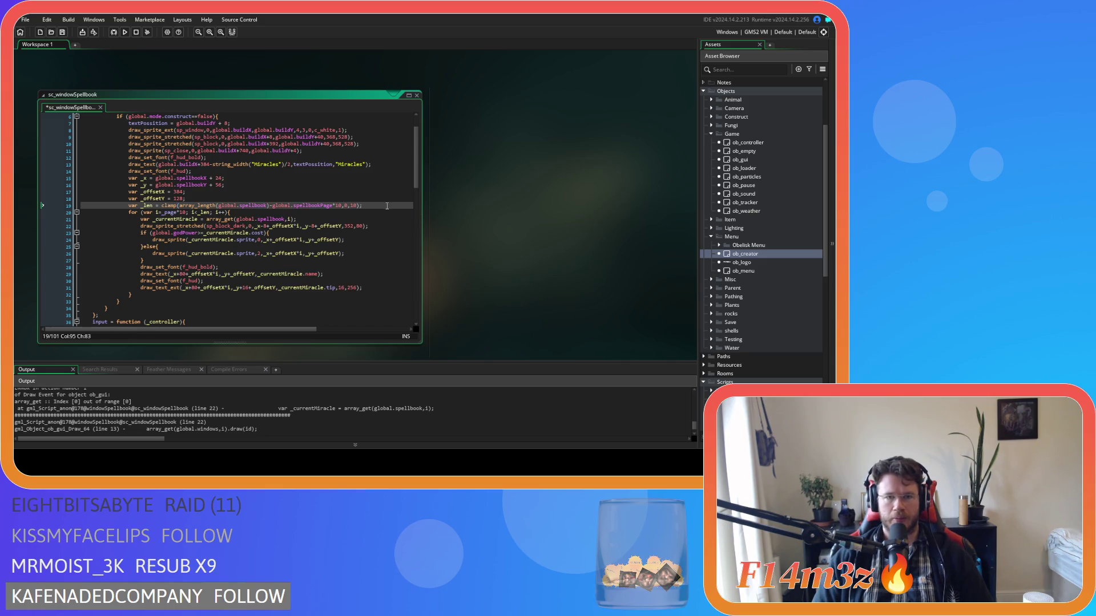
pyautogui.hotkey('ctrl', 's')
# Select page*10 in the for loop's start value
pyautogui.click(398, 210)
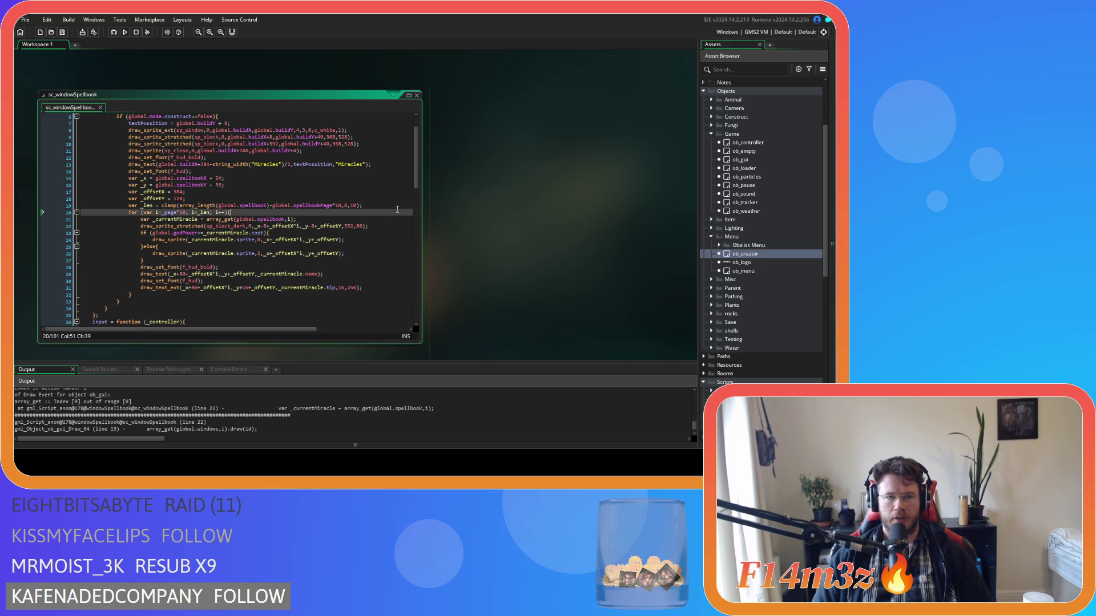
pyautogui.doubleClick(166, 213)
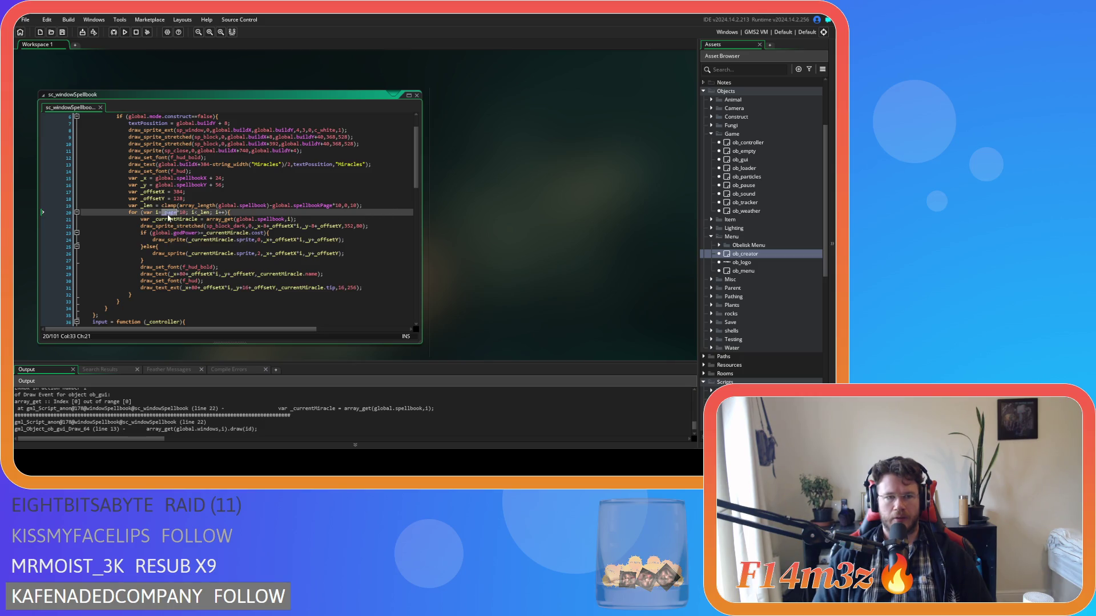
pyautogui.moveTo(164, 217)
pyautogui.mouseDown()
pyautogui.moveTo(186, 219)
pyautogui.moveTo(167, 218)
pyautogui.mouseUp()
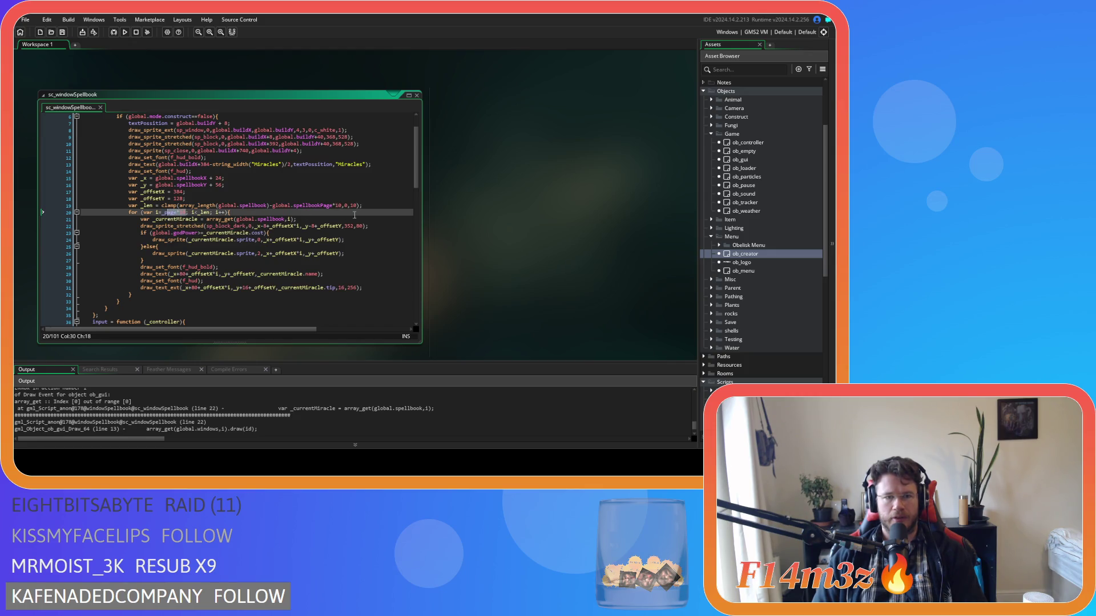
# Undo the clamp edit so the var _page declaration sits above the _len line
pyautogui.click(380, 205)
pyautogui.hotkey('ctrl', 'z')
pyautogui.hotkey('ctrl', 'z')
pyautogui.hotkey('ctrl', 'z')
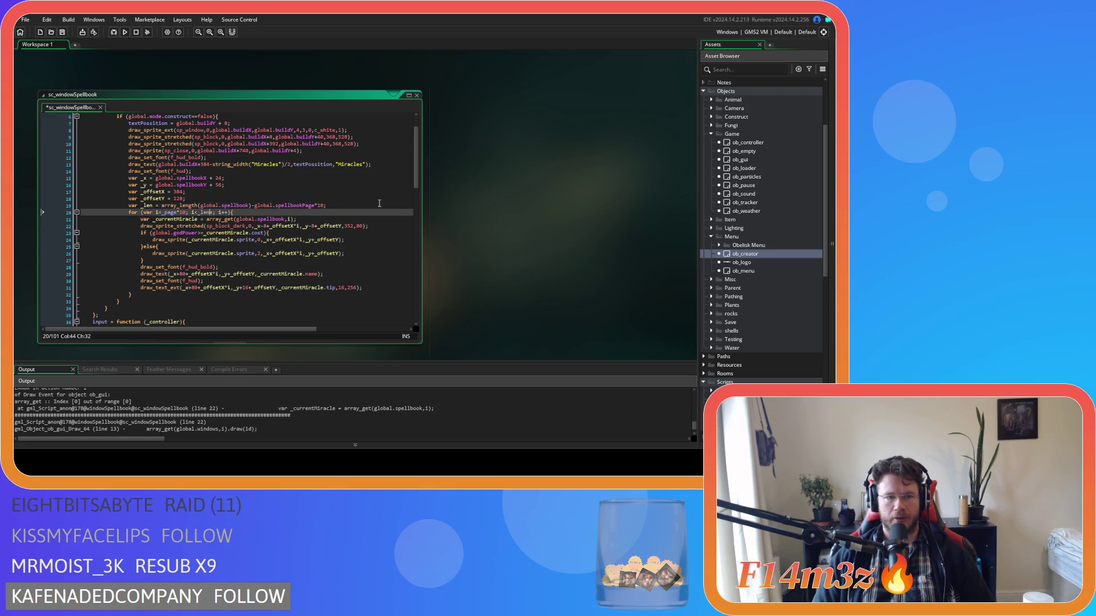
pyautogui.hotkey('ctrl', 'z')
pyautogui.hotkey('ctrl', 'z')
pyautogui.hotkey('ctrl', 'z')
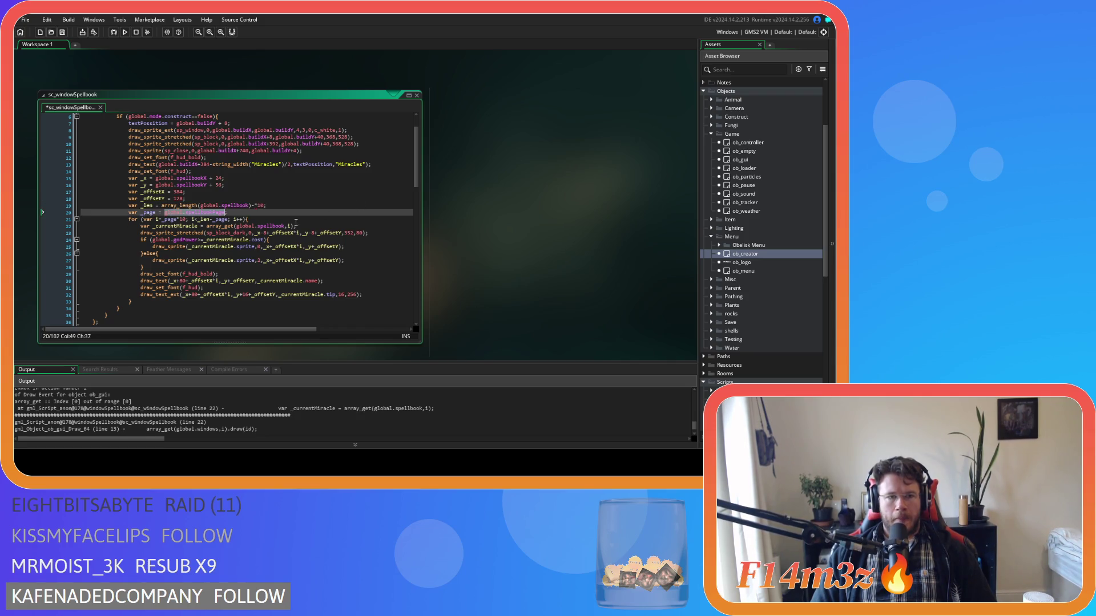
pyautogui.hotkey('ctrl', 'z')
pyautogui.hotkey('ctrl', 'z')
pyautogui.hotkey('ctrl', 'z')
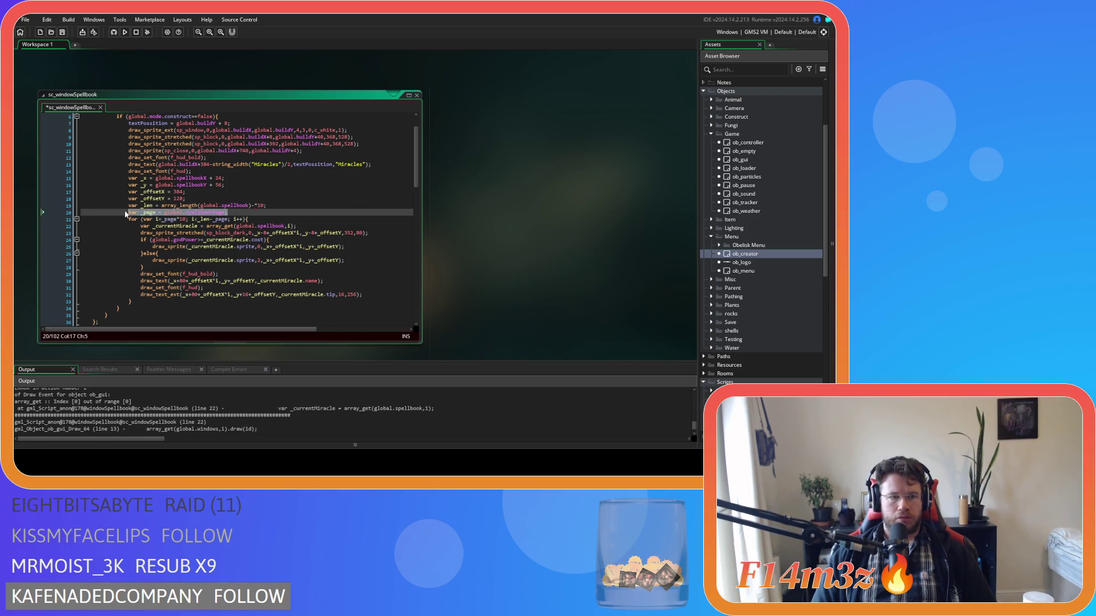
pyautogui.hotkey('ctrl', 'z')
pyautogui.hotkey('ctrl', 'z')
pyautogui.hotkey('ctrl', 'z')
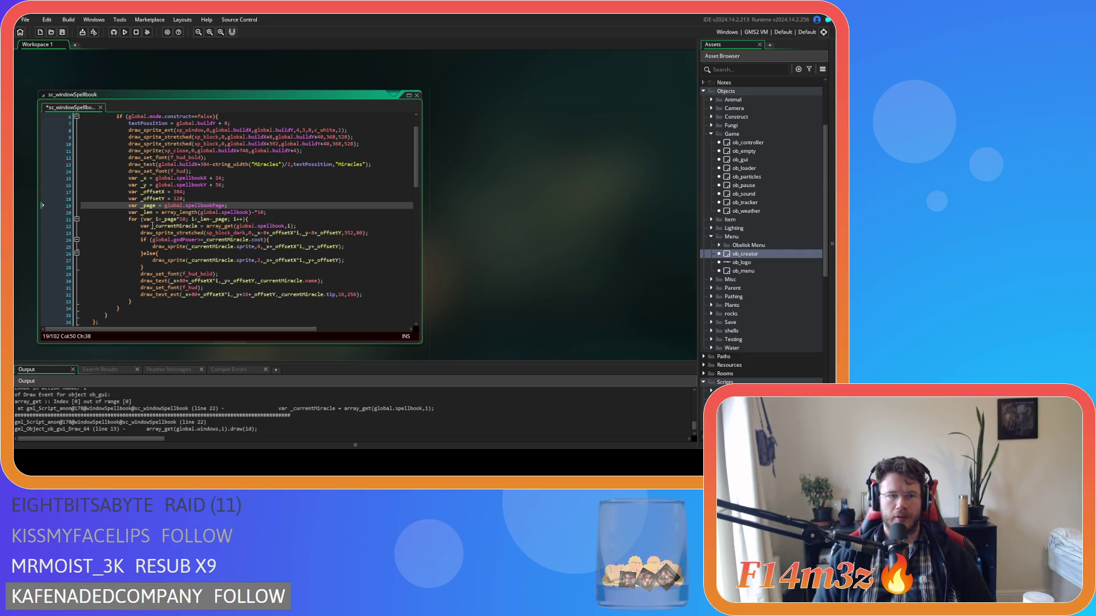
pyautogui.doubleClick(148, 206)
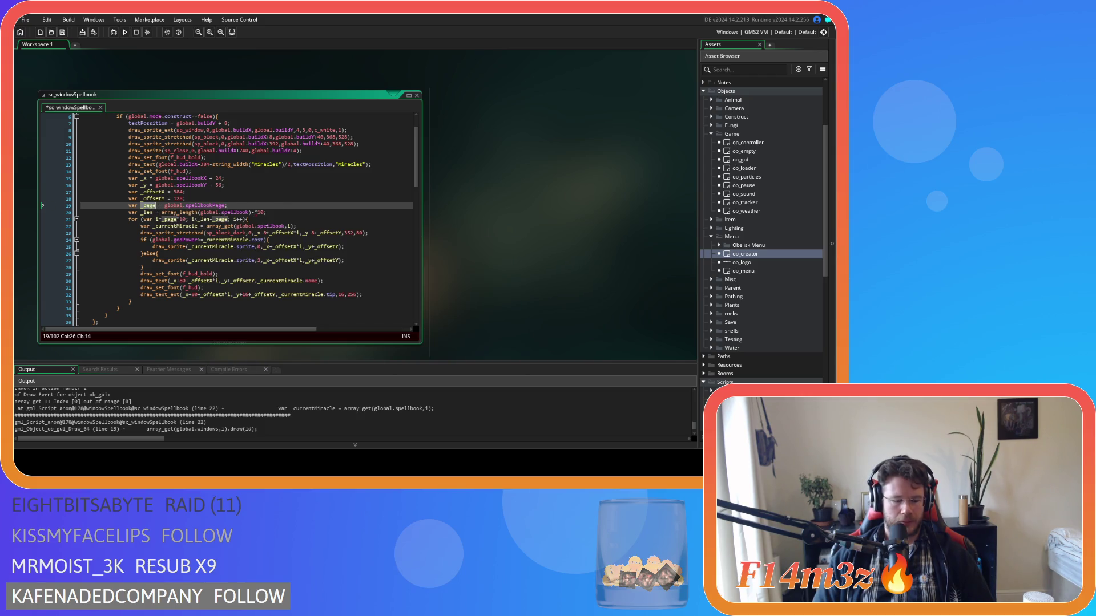
# Use _page*10 in the _len expression, save, and drop -_page from the loop condition
pyautogui.click(250, 213)
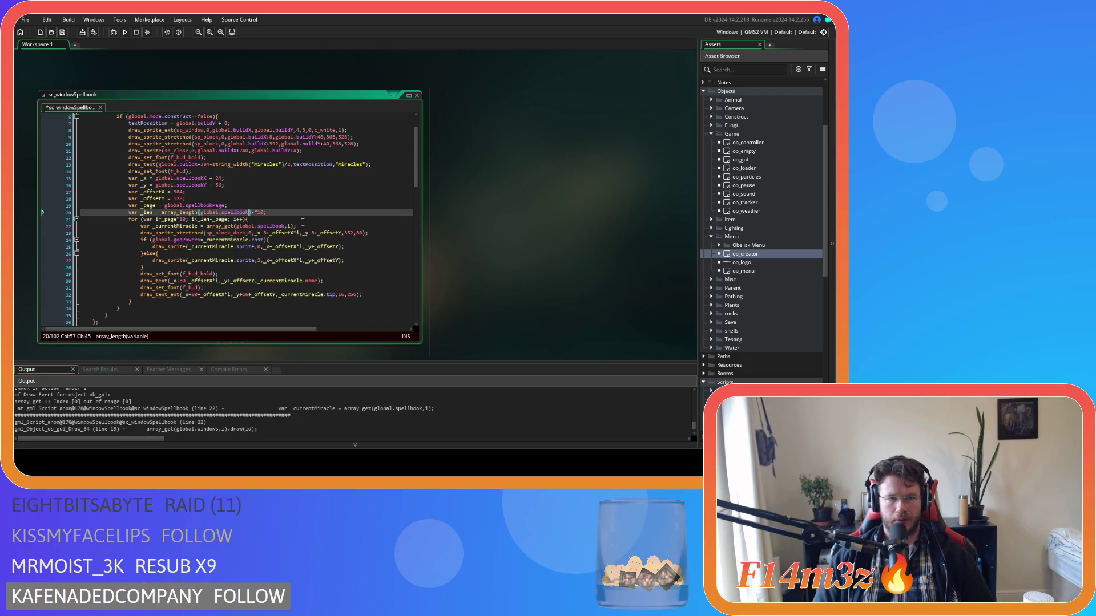
pyautogui.press('Right')
pyautogui.write('_page')
pyautogui.hotkey('ctrl', 's')
pyautogui.hotkey('ctrl', 'Left')
pyautogui.hotkey('ctrl', 'Left')
pyautogui.hotkey('ctrl', 'Left')
pyautogui.press('Right')
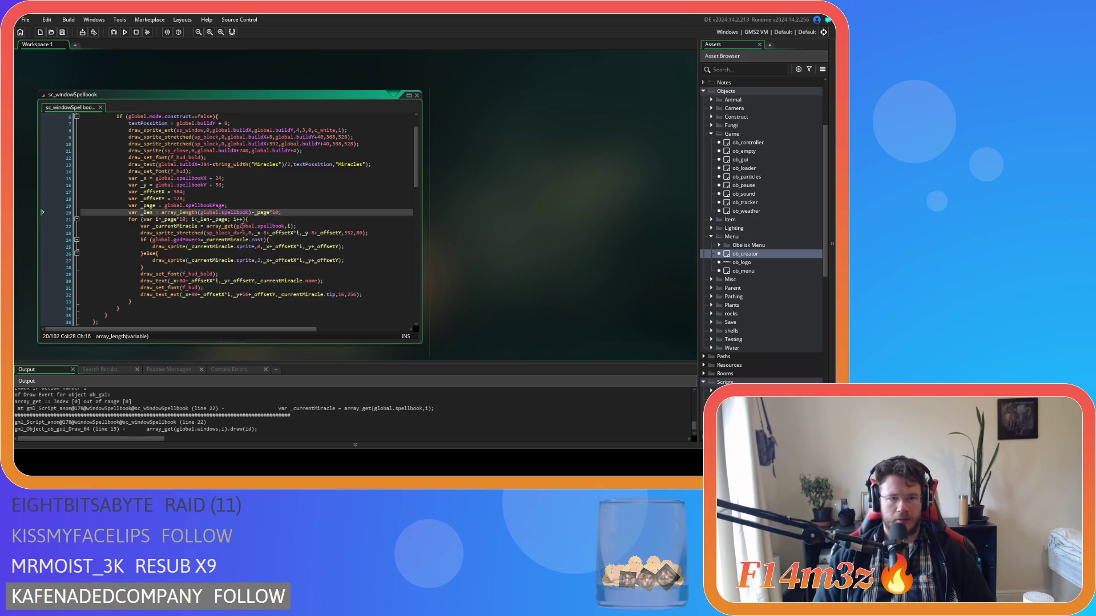
pyautogui.click(226, 219)
pyautogui.press('BackSpace')
pyautogui.press('BackSpace')
pyautogui.press('BackSpace')
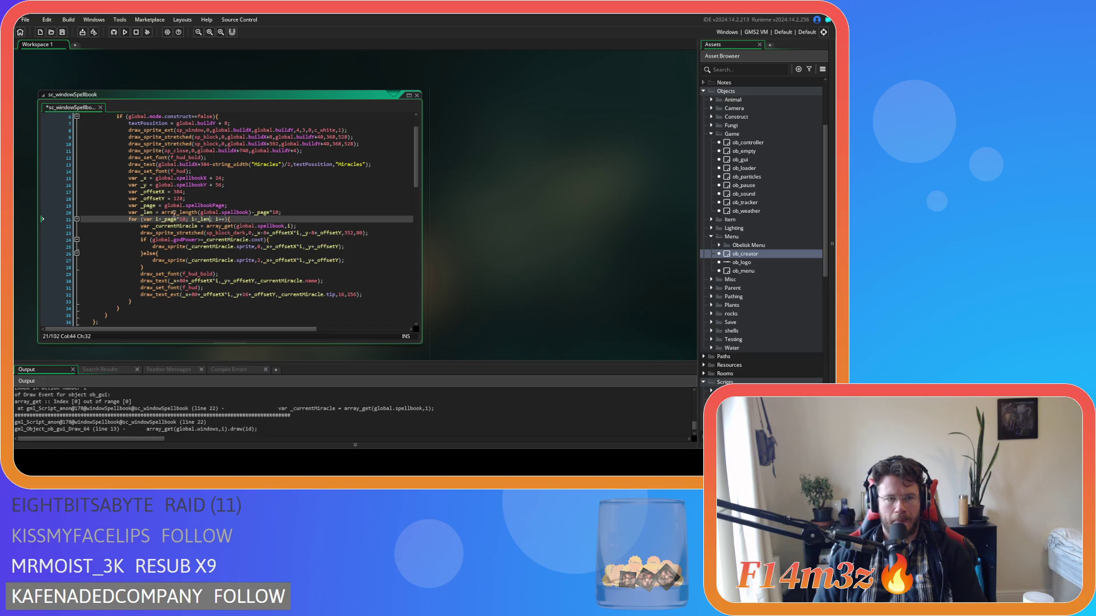
# Wrap _len in clamp(array_length(global.spellbook)-_page*10,0,10), save, and build and run
pyautogui.click(162, 212)
pyautogui.write('clam')
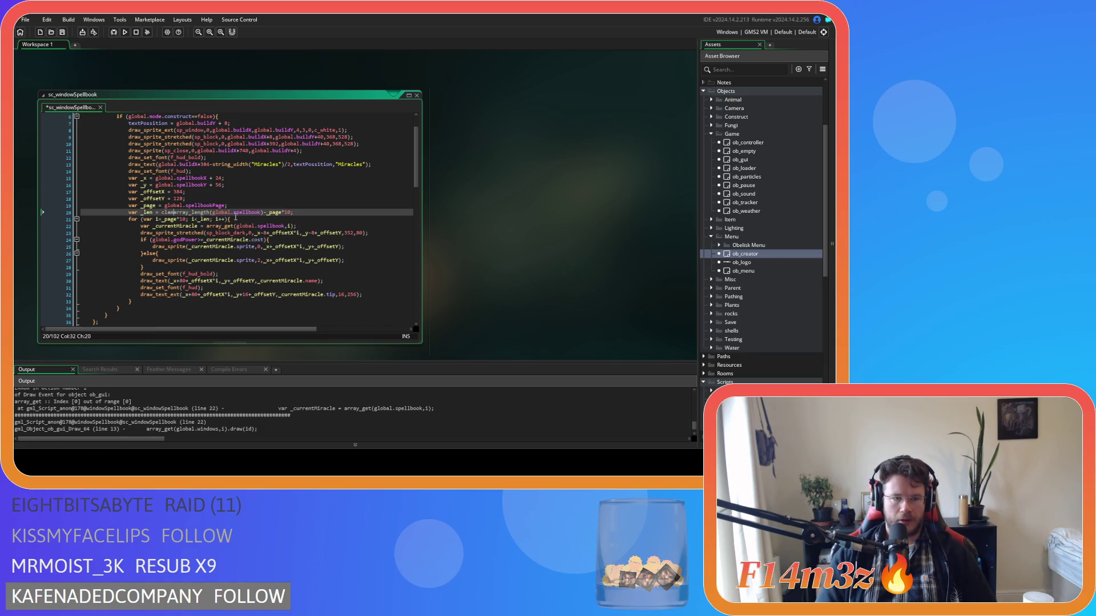
pyautogui.write('p(')
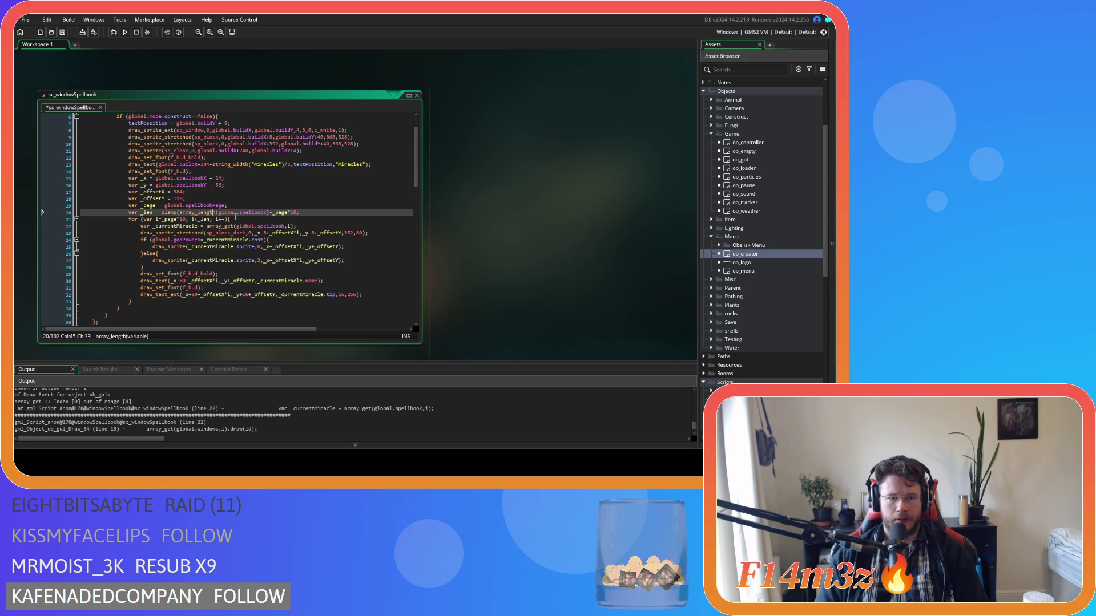
pyautogui.press('Right')
pyautogui.press('Right')
pyautogui.press('Right')
pyautogui.write(')')
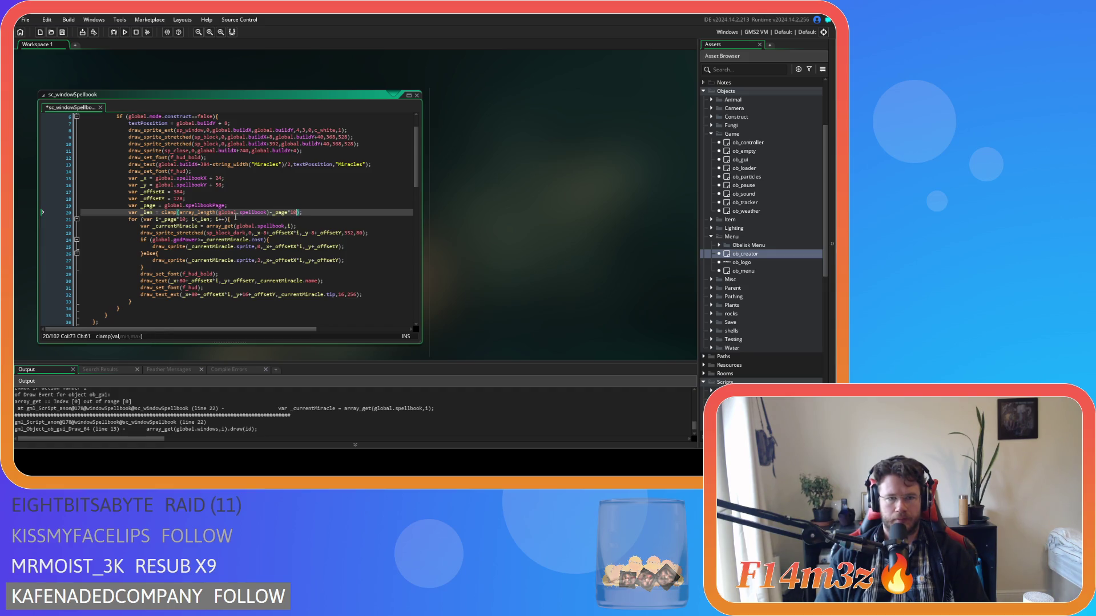
pyautogui.write(',0,10')
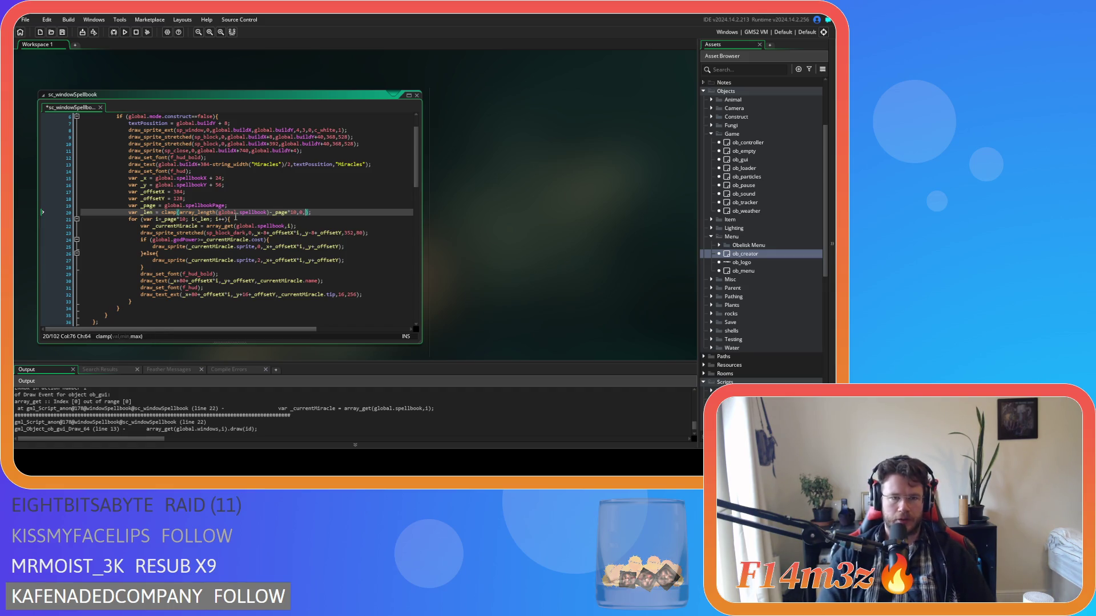
pyautogui.click(335, 211)
pyautogui.hotkey('ctrl', 's')
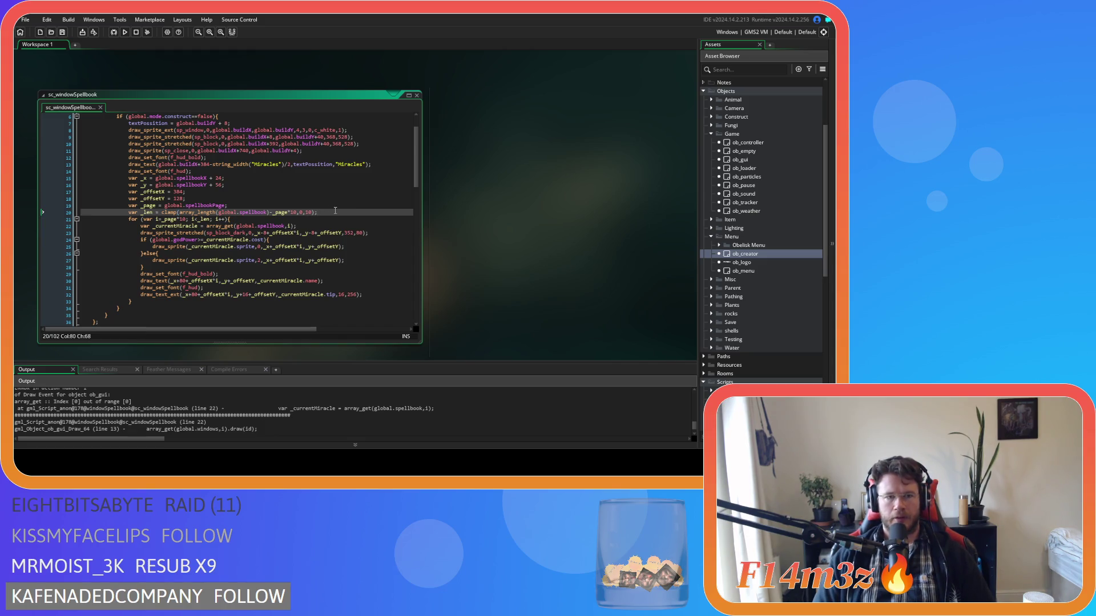
pyautogui.press('F5')
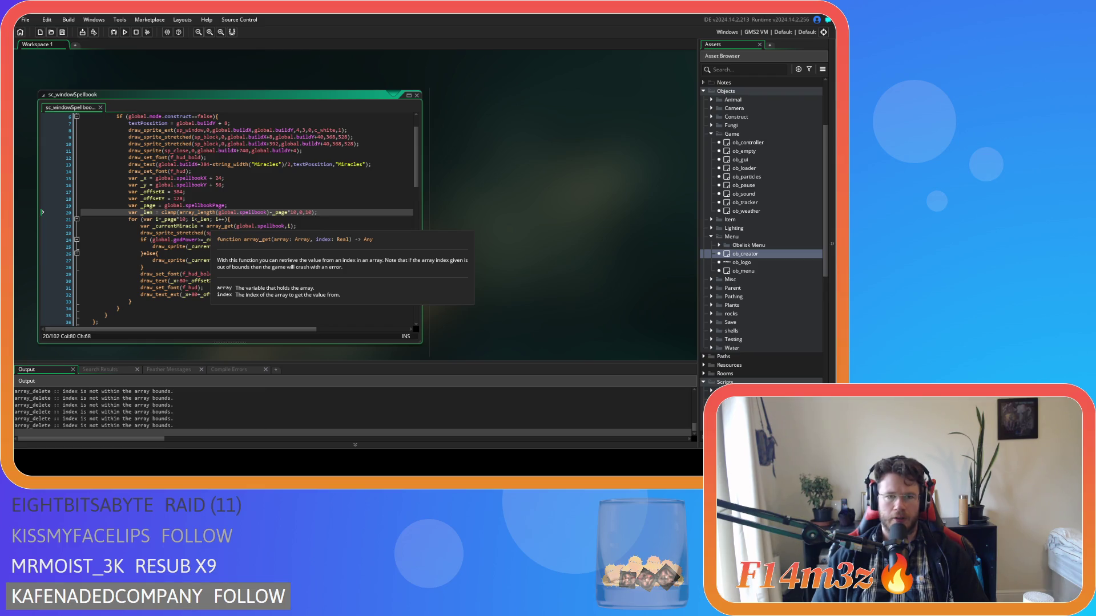
# Test the spellbook window, quit the game with Escape and Y, then select _page*10 in the loop
pyautogui.hotkey('alt', 'Tab')
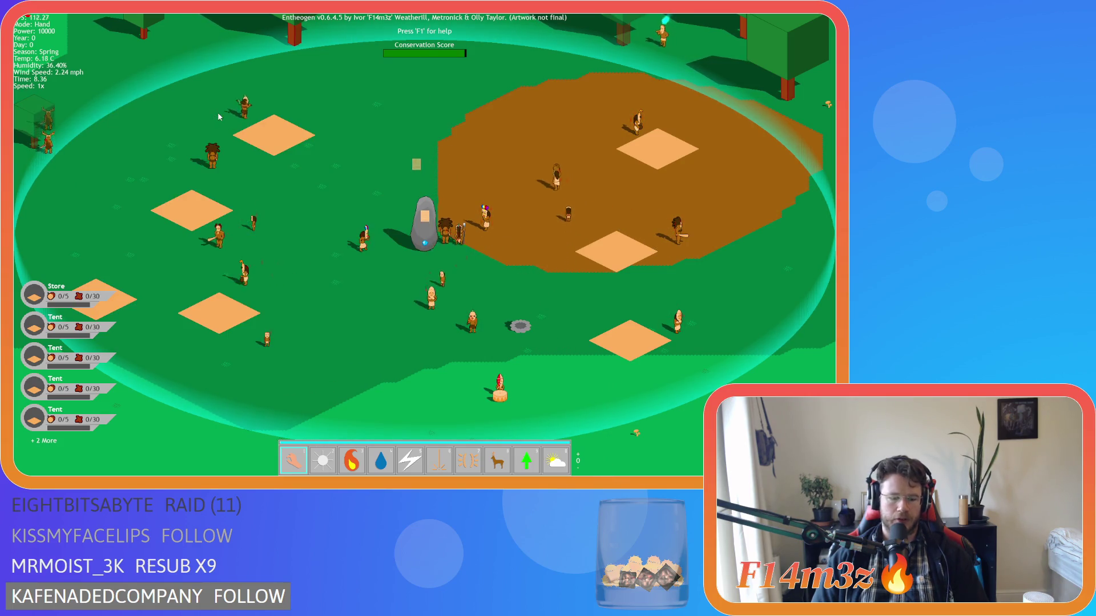
pyautogui.press('Escape')
pyautogui.press('y')
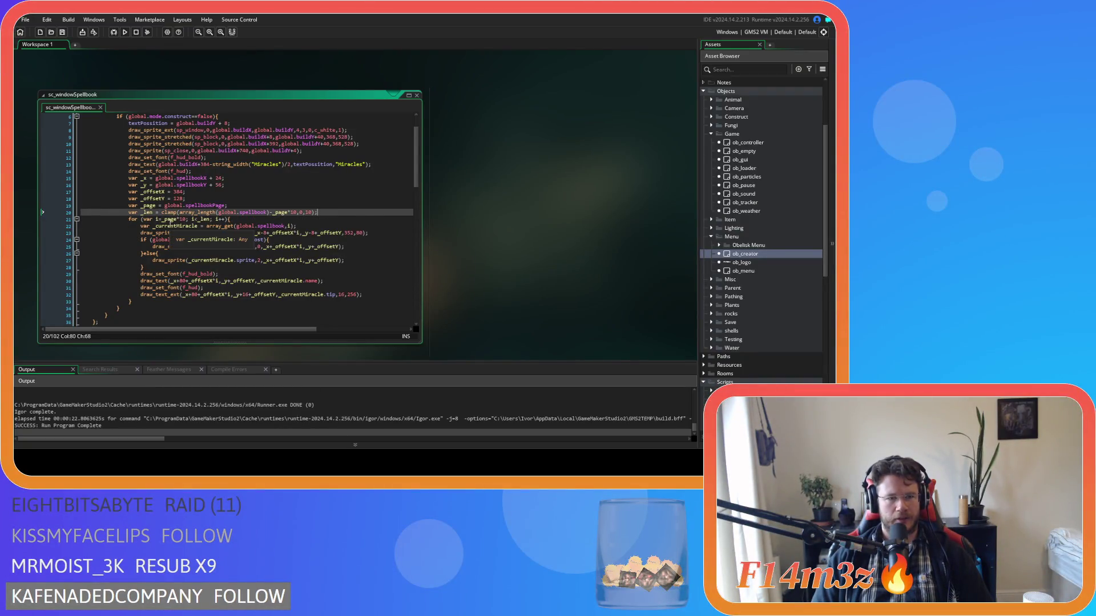
pyautogui.doubleClick(171, 219)
pyautogui.moveTo(178, 224); pyautogui.dragTo(186, 224)
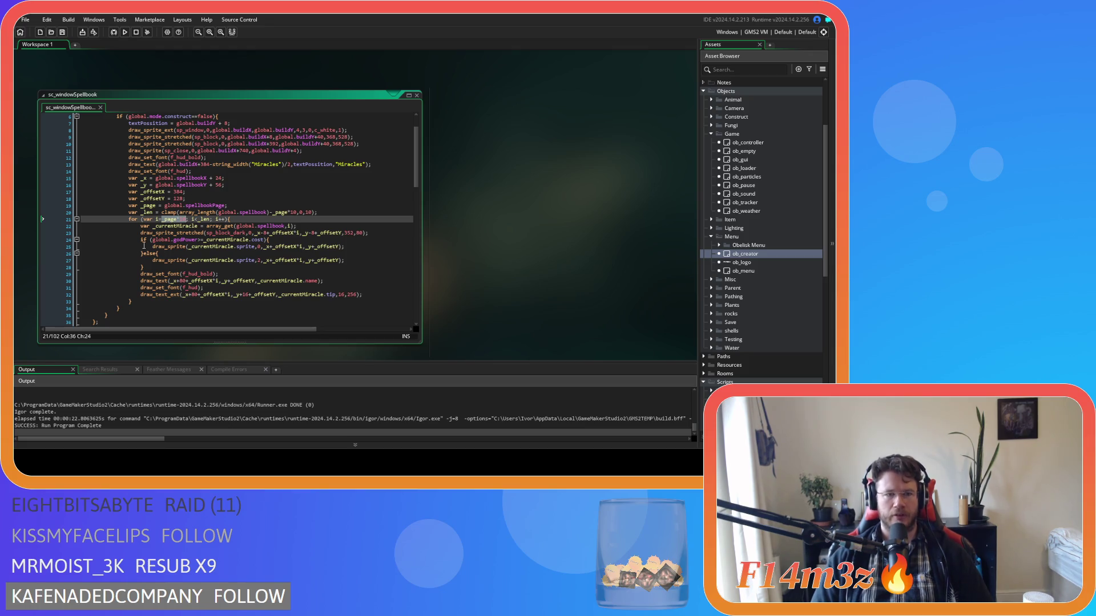
pyautogui.moveTo(175, 225)
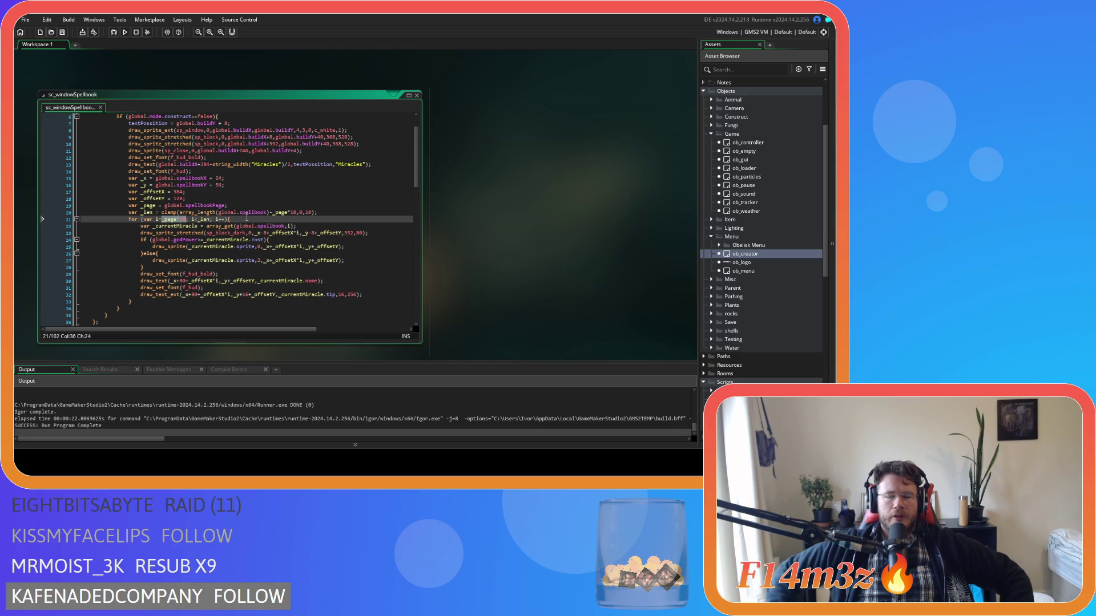
pyautogui.click(336, 217)
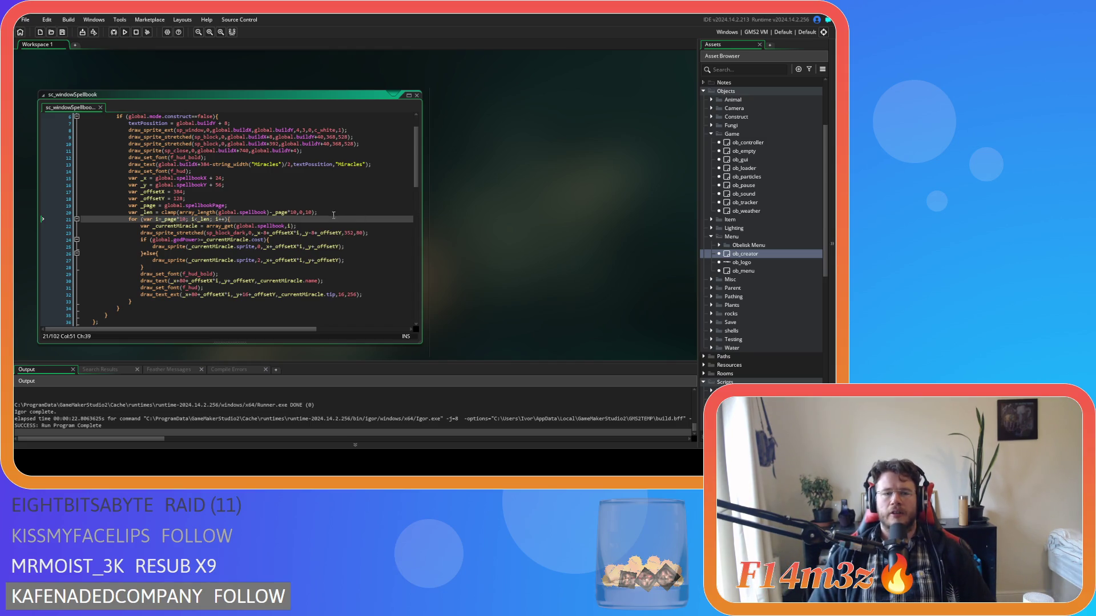
pyautogui.click(332, 214)
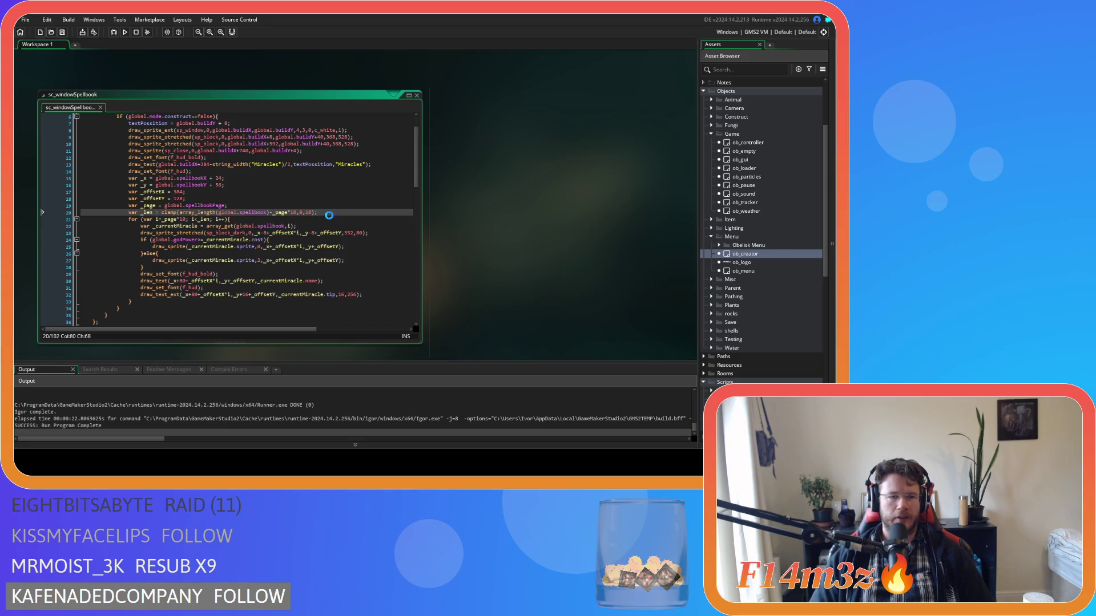
pyautogui.click(308, 219)
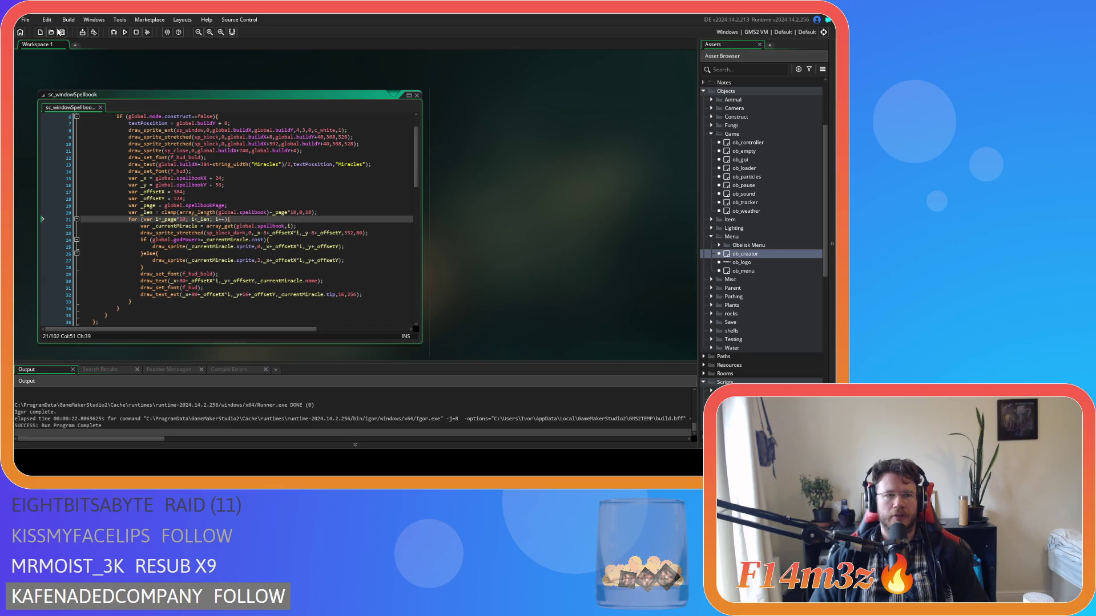
pyautogui.click(272, 199)
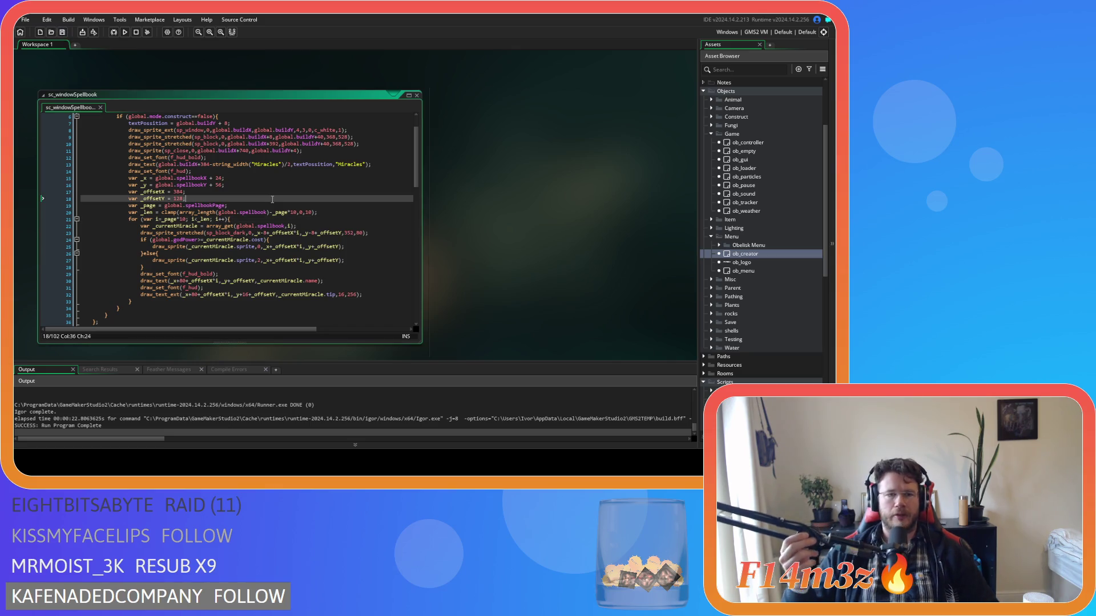
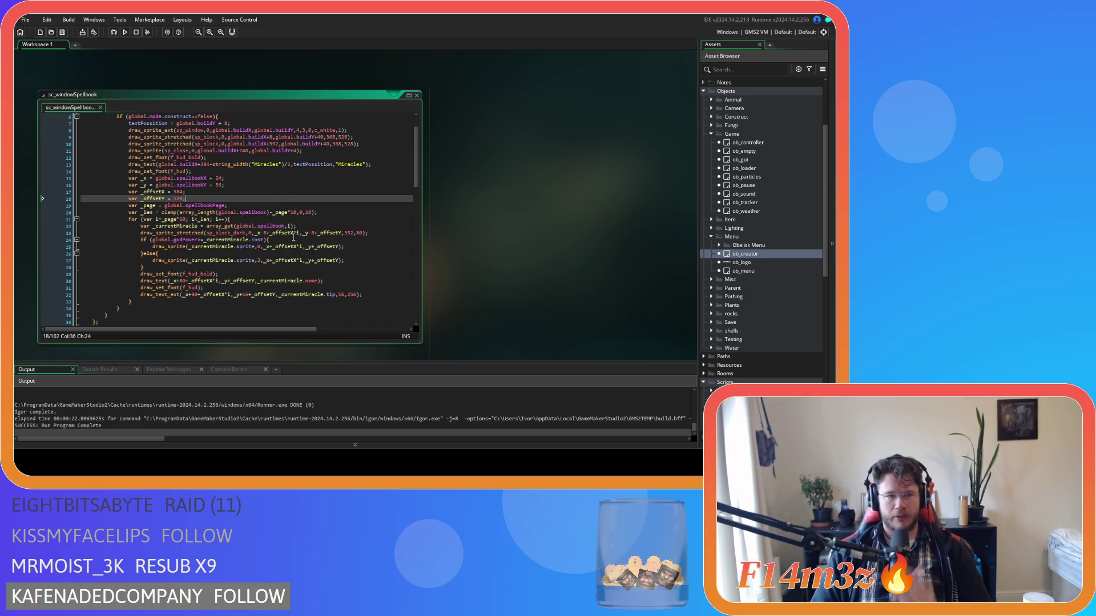
# Try changing _offsetX from 384 to 0, then undo it back to 384
pyautogui.doubleClick(179, 191)
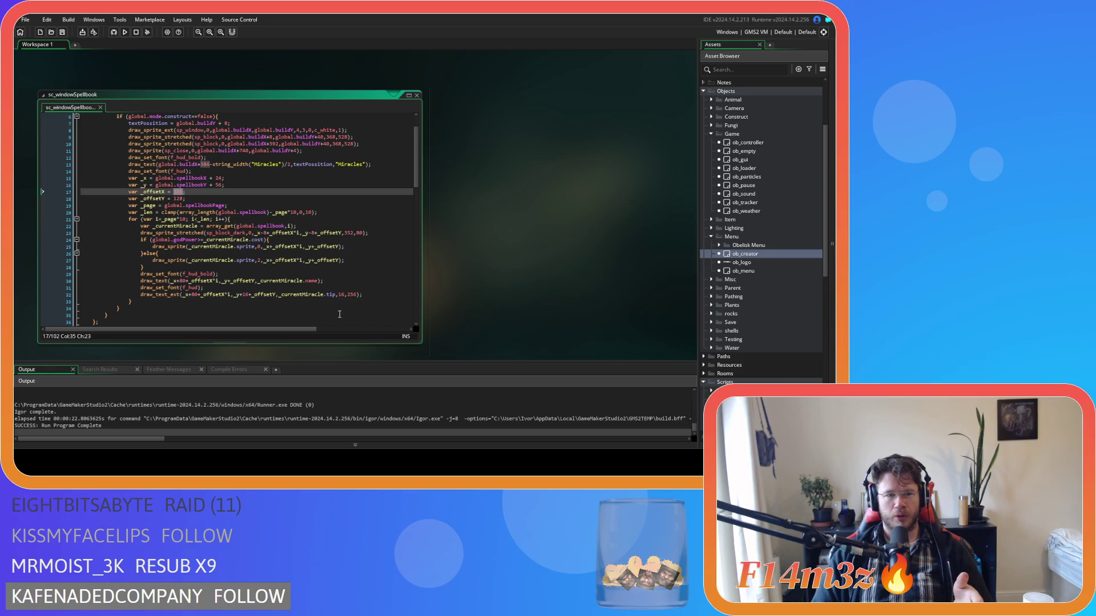
pyautogui.click(364, 296)
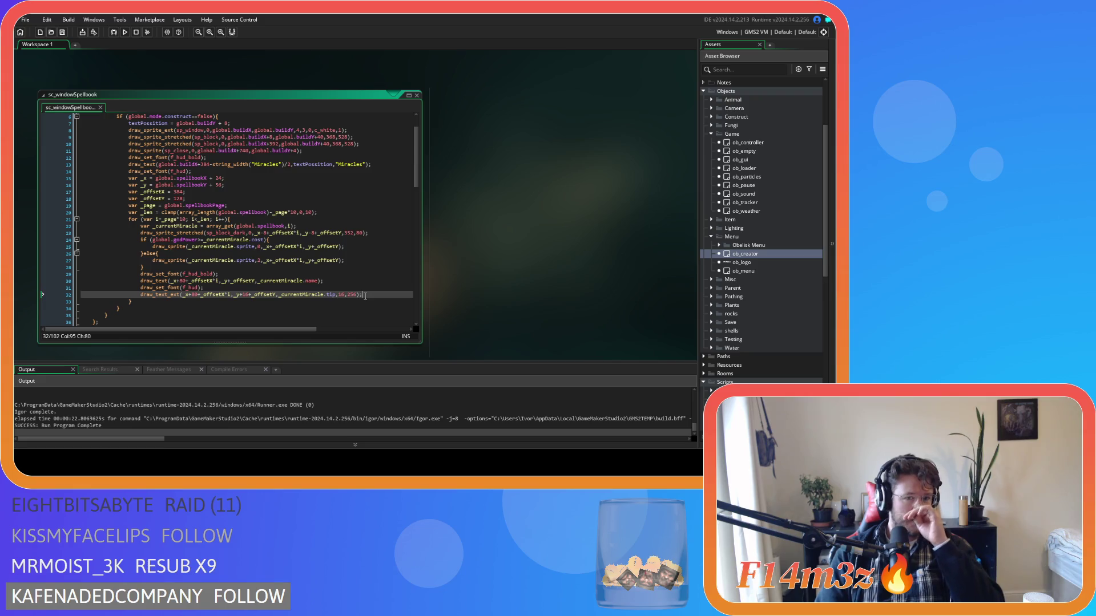
pyautogui.click(287, 220)
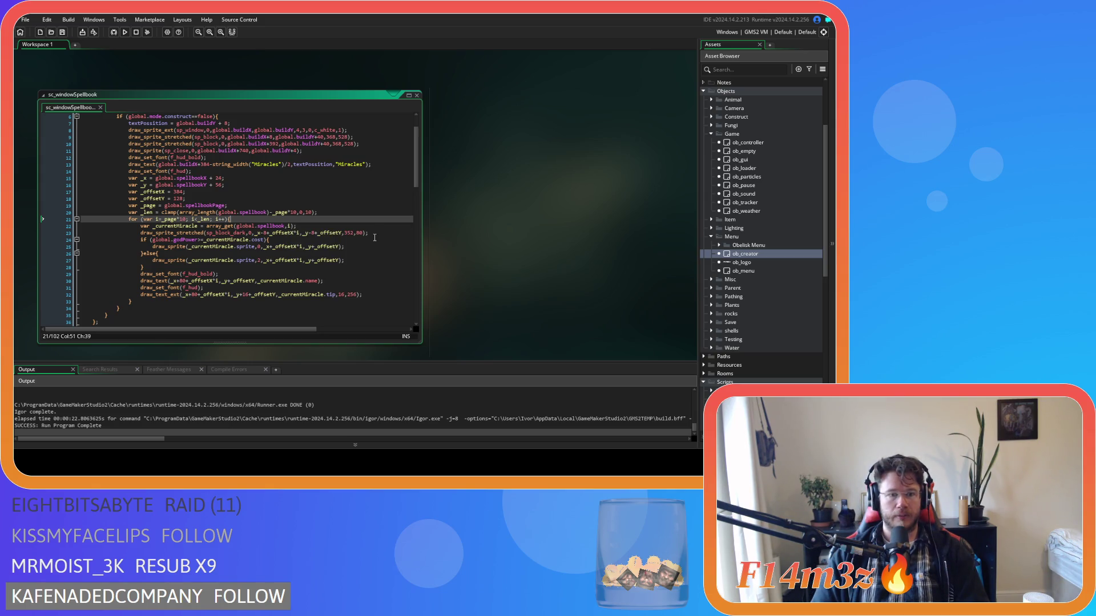
pyautogui.doubleClick(178, 199)
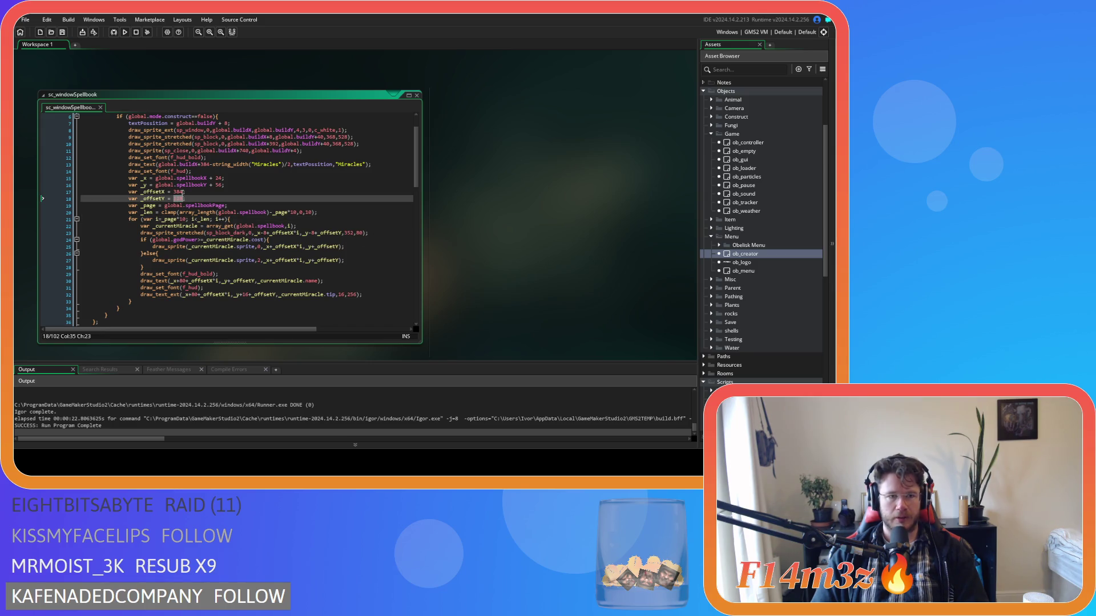
pyautogui.press('Up')
pyautogui.hotkey('ctrl', 'shift', 'Left')
pyautogui.write('0')
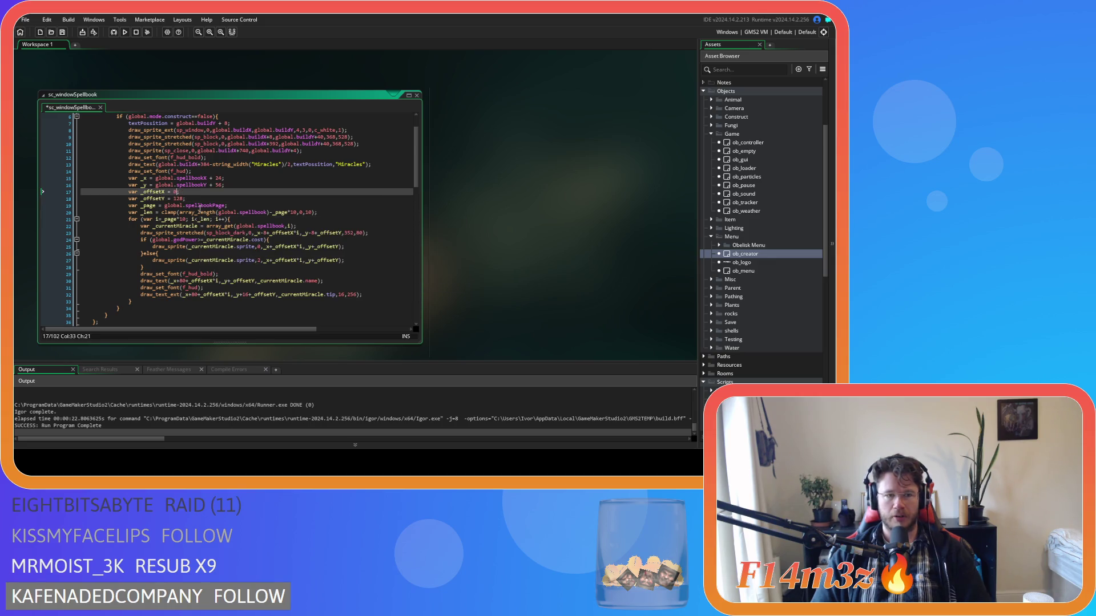
pyautogui.hotkey('ctrl', 'z')
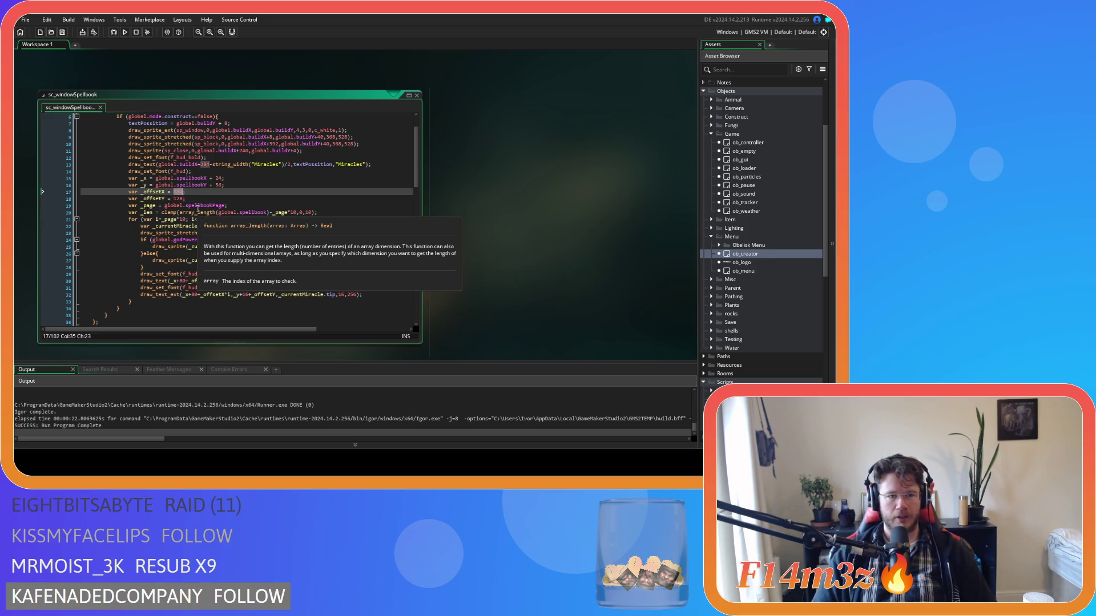
pyautogui.press('End')
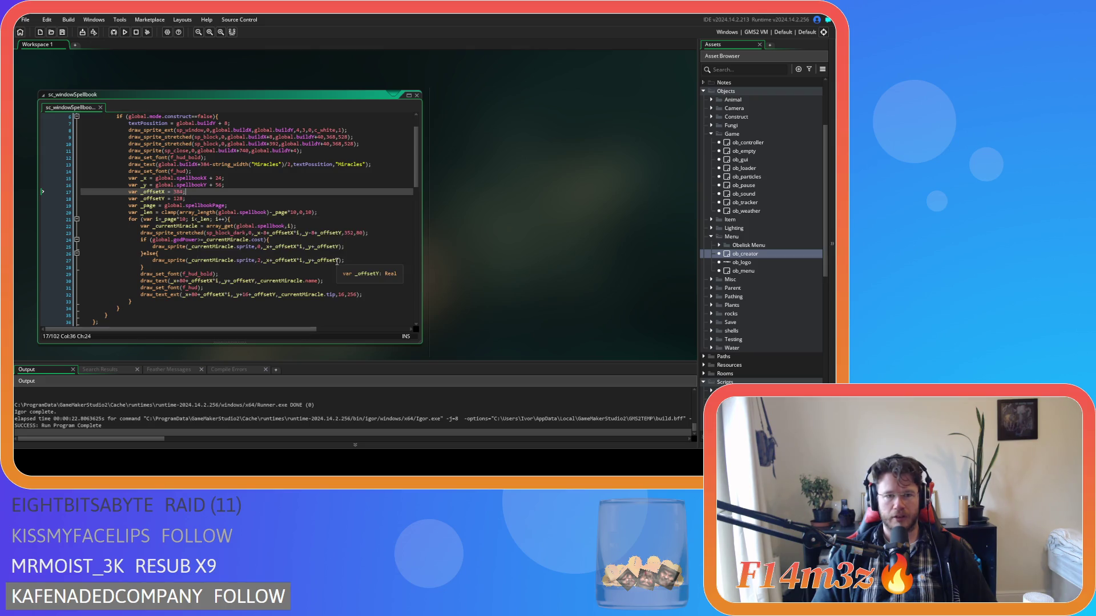
# Add a new line inside the miracle for loop and begin typing 'if (i'
pyautogui.click(291, 222)
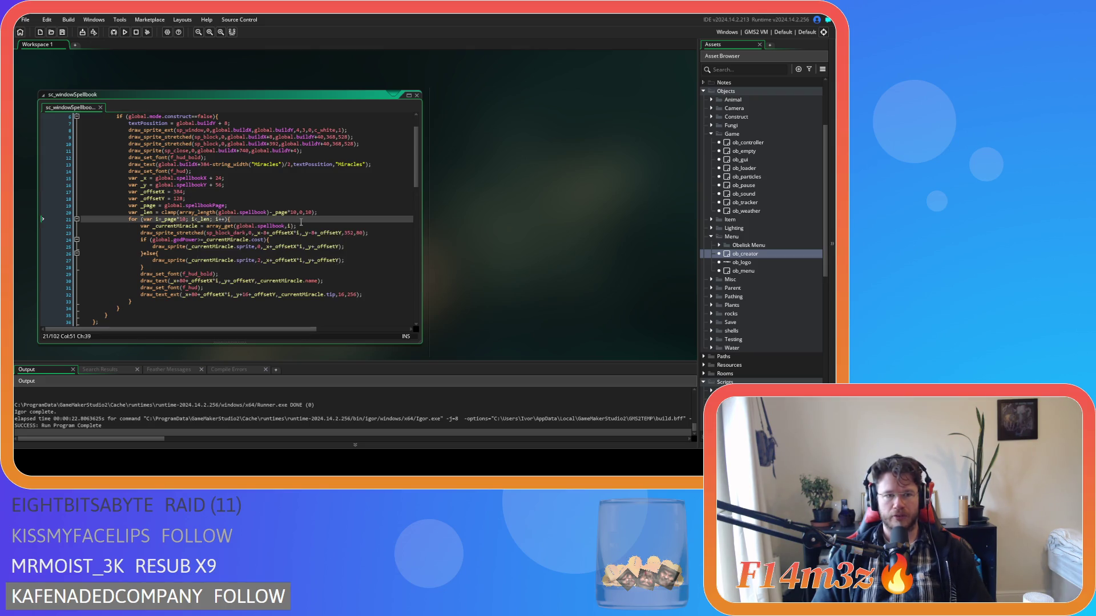
pyautogui.press('Return')
pyautogui.write('if (')
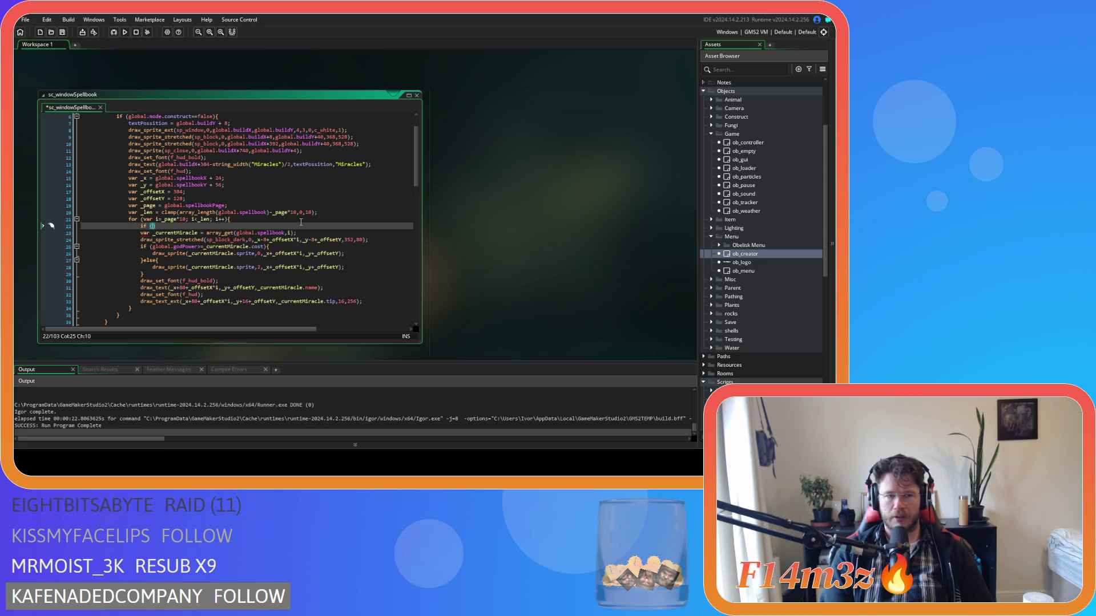
pyautogui.write('i')
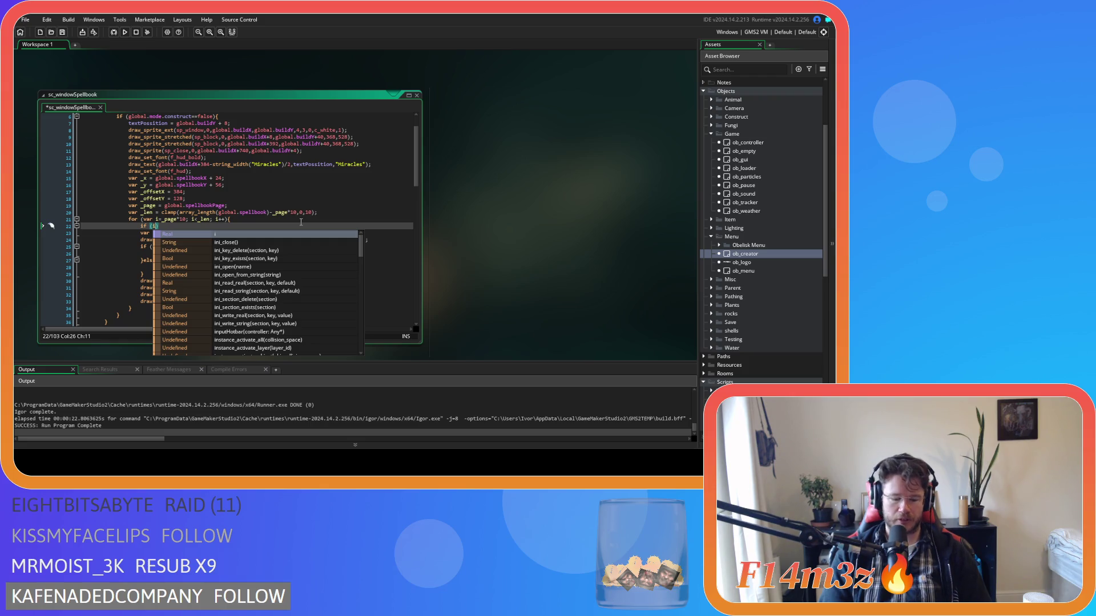
# Finish the if (i>=4) condition and open a blank line inside its block
pyautogui.write('>')
pyautogui.write('=4')
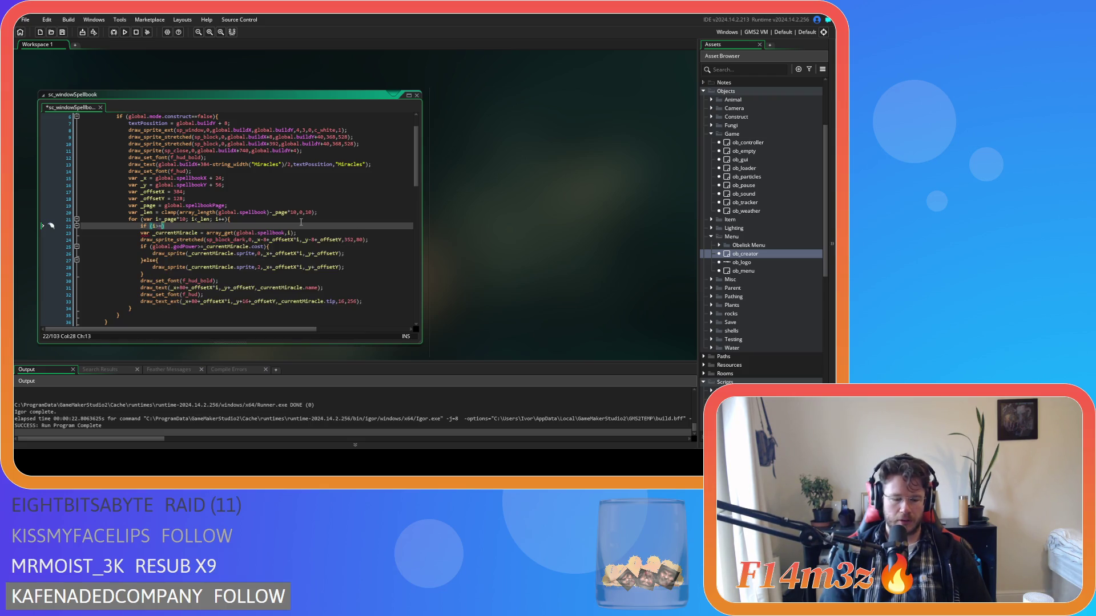
pyautogui.write(')')
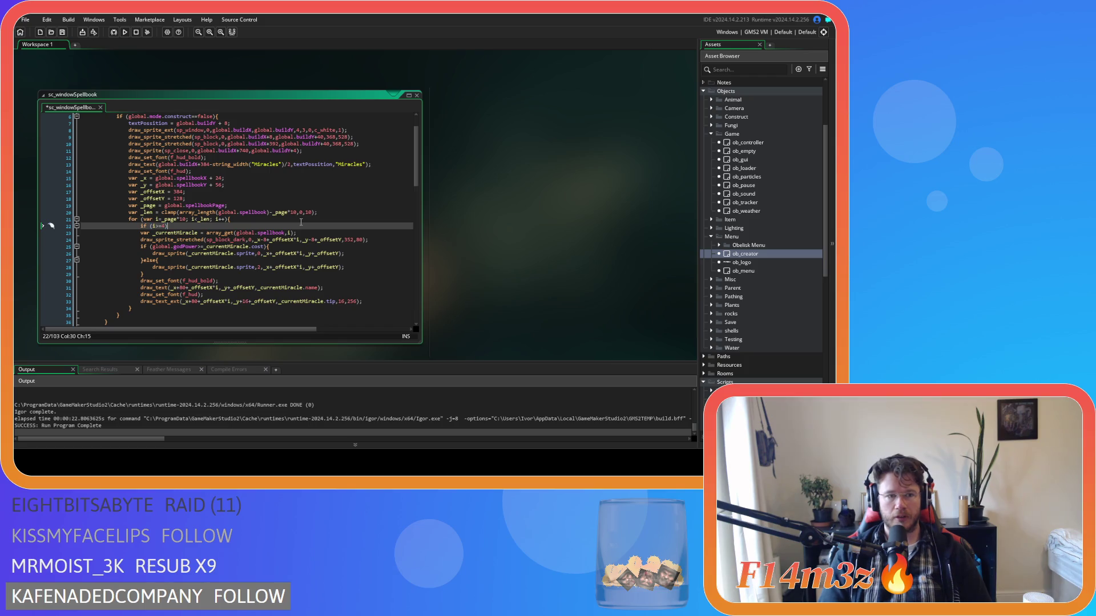
pyautogui.press('Return')
pyautogui.press('Return')
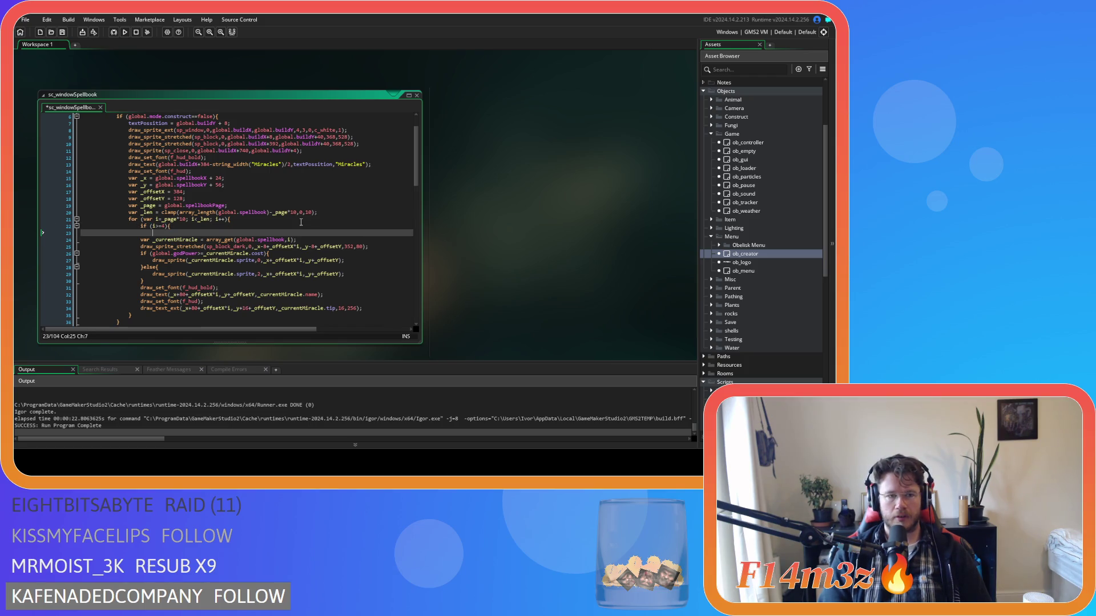
pyautogui.press('Up')
pyautogui.write('384')
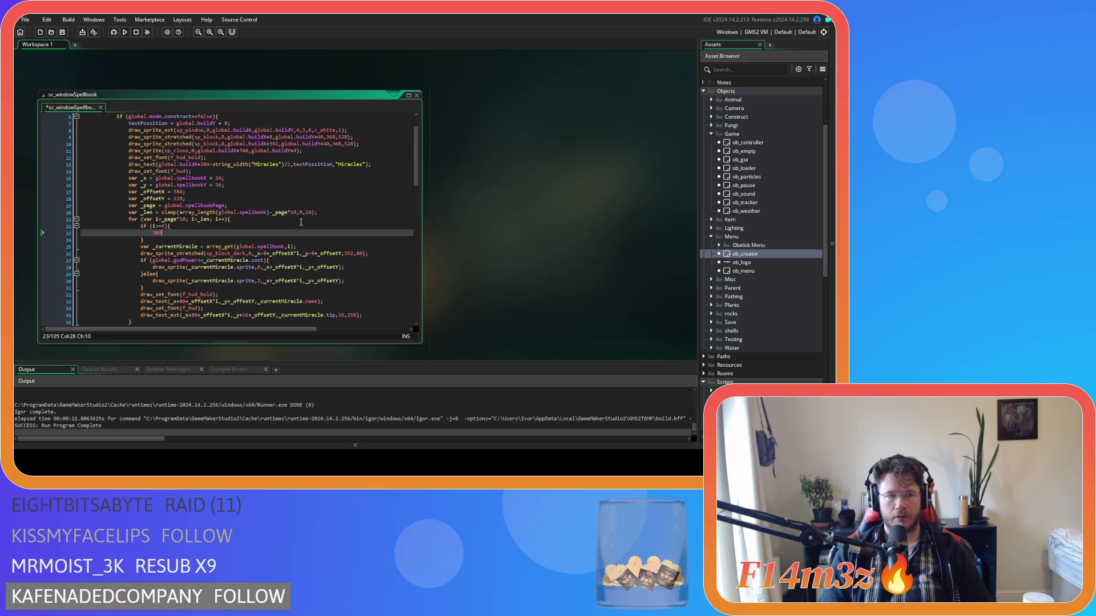
# Copy the '_offsetX = 384' assignment into the if block
pyautogui.click(183, 192)
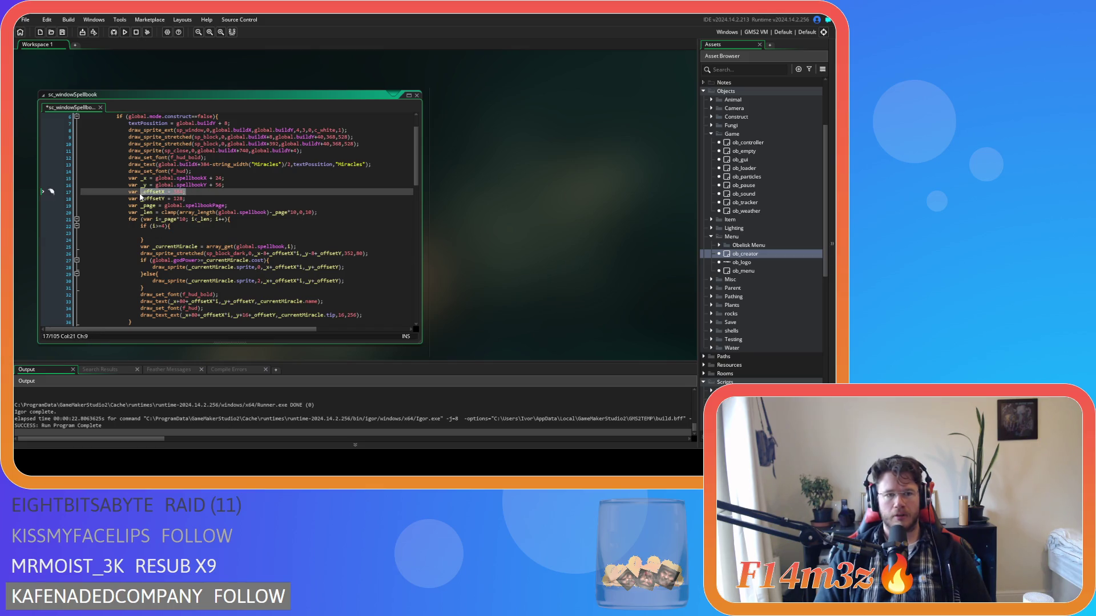
pyautogui.doubleClick(151, 192)
pyautogui.moveTo(142, 192); pyautogui.dragTo(186, 192)
pyautogui.hotkey('ctrl', 'c')
pyautogui.click(177, 234)
pyautogui.hotkey('ctrl', 'v')
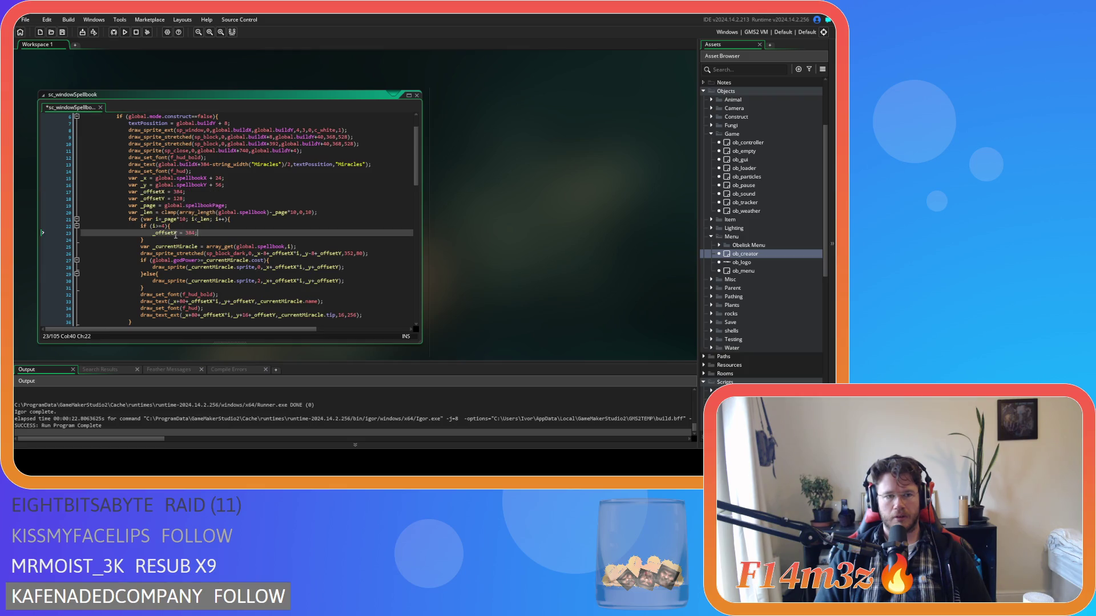
# Change the _offsetX declaration to 0 and save the spellbook script
pyautogui.doubleClick(189, 233)
pyautogui.doubleClick(178, 192)
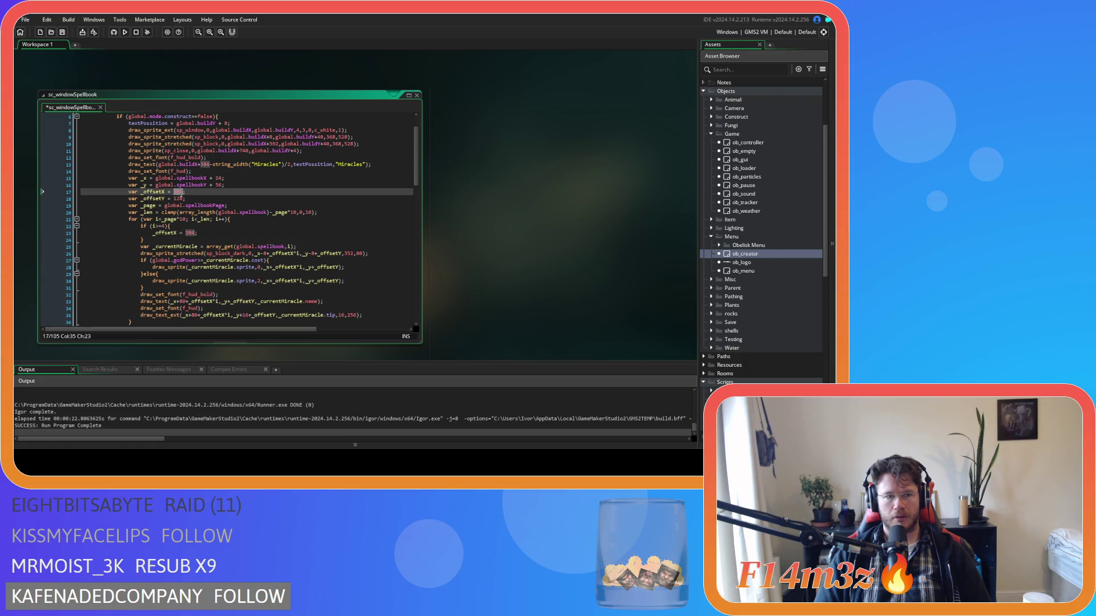
pyautogui.write('0')
pyautogui.click(228, 240)
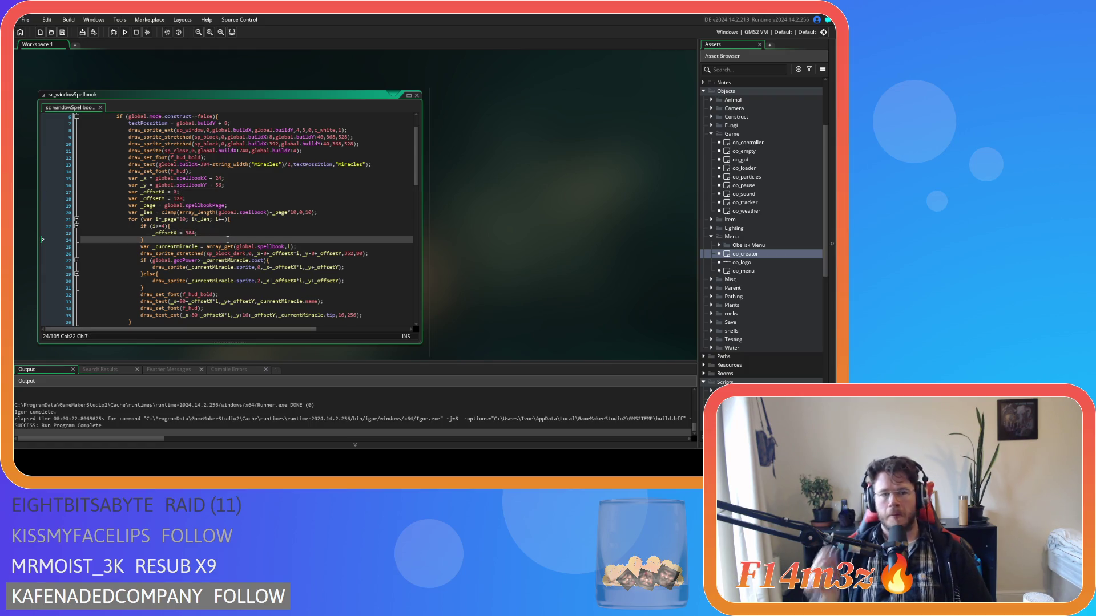
pyautogui.hotkey('ctrl', 's')
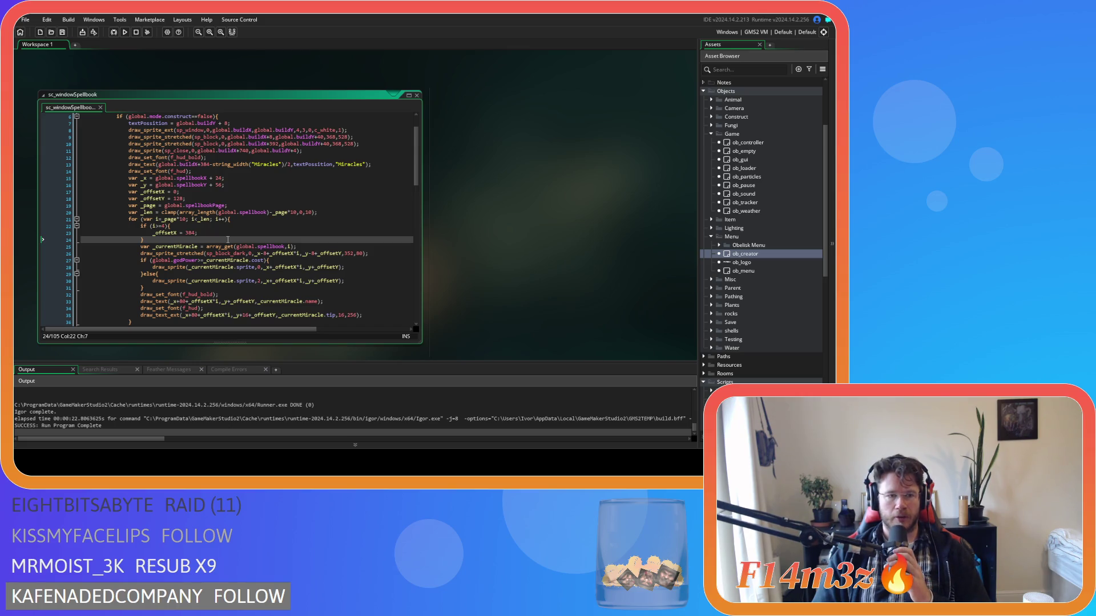
# Change the _offsetY starting value from 128 to 80
pyautogui.doubleClick(178, 199)
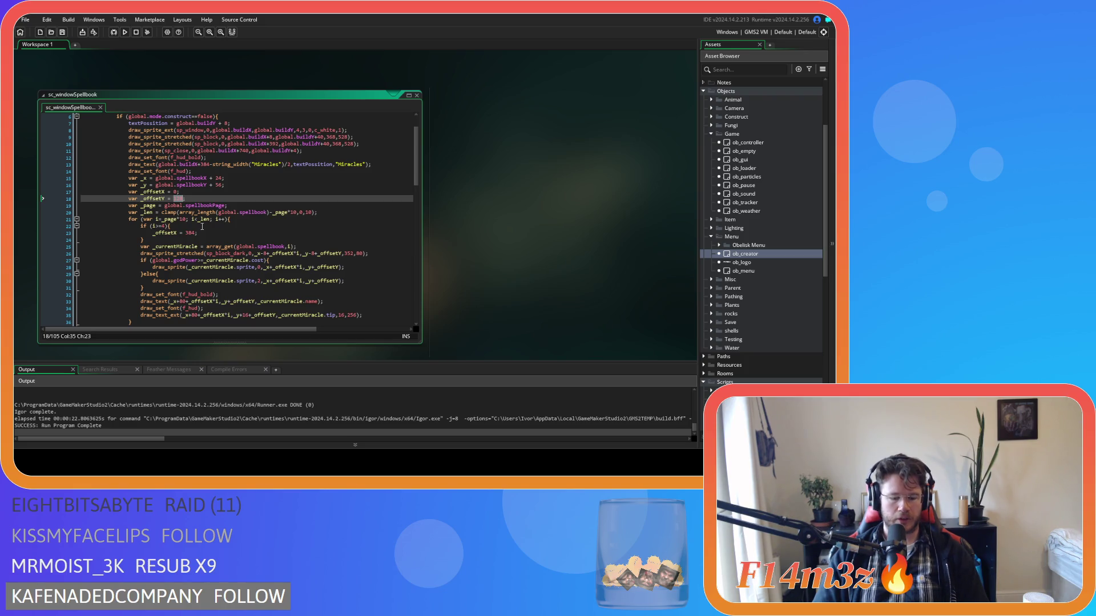
pyautogui.write('80')
pyautogui.click(211, 240)
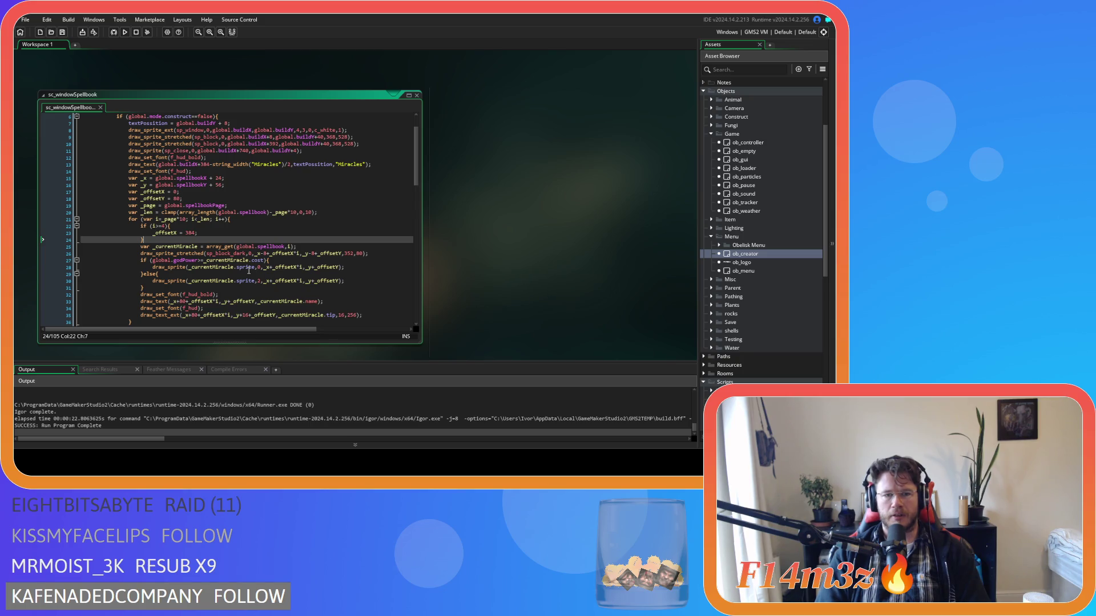
pyautogui.scroll(-3, 303, 296)
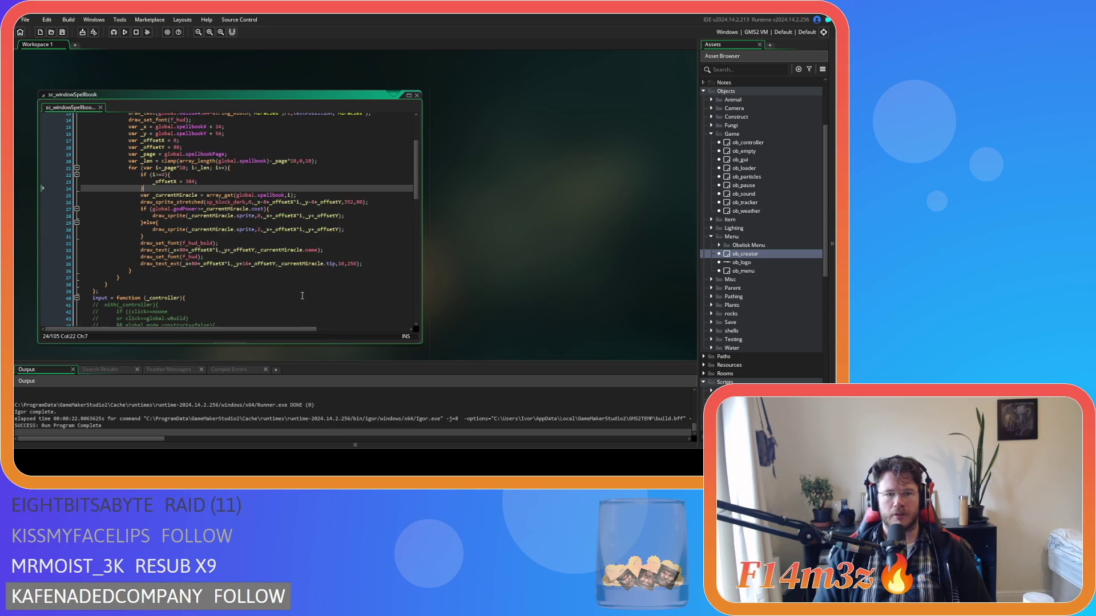
pyautogui.click(330, 266)
pyautogui.click(386, 266)
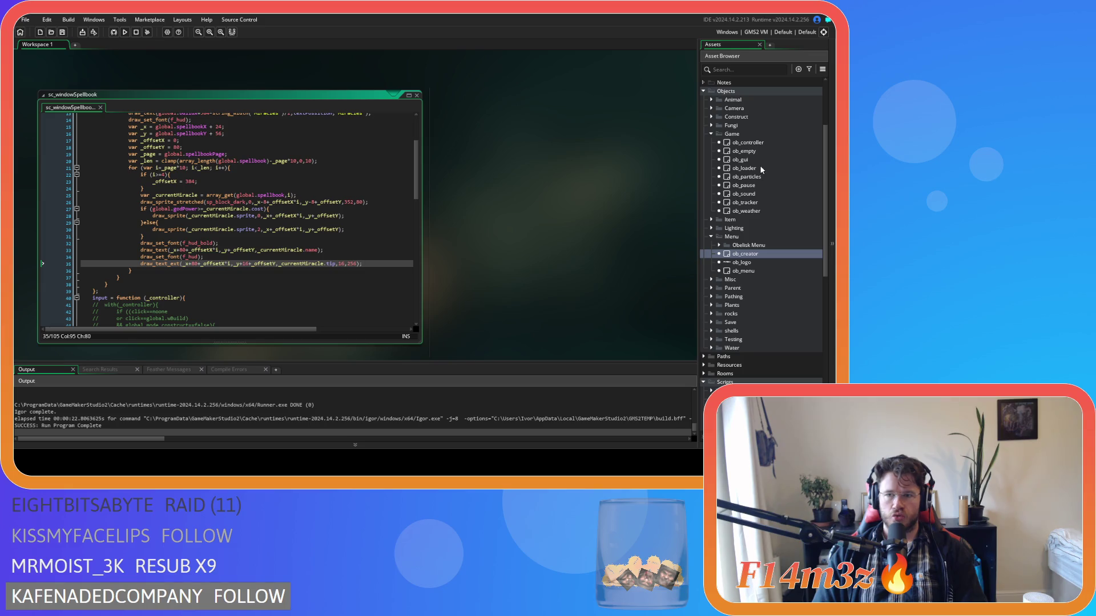
pyautogui.scroll(3, 761, 168)
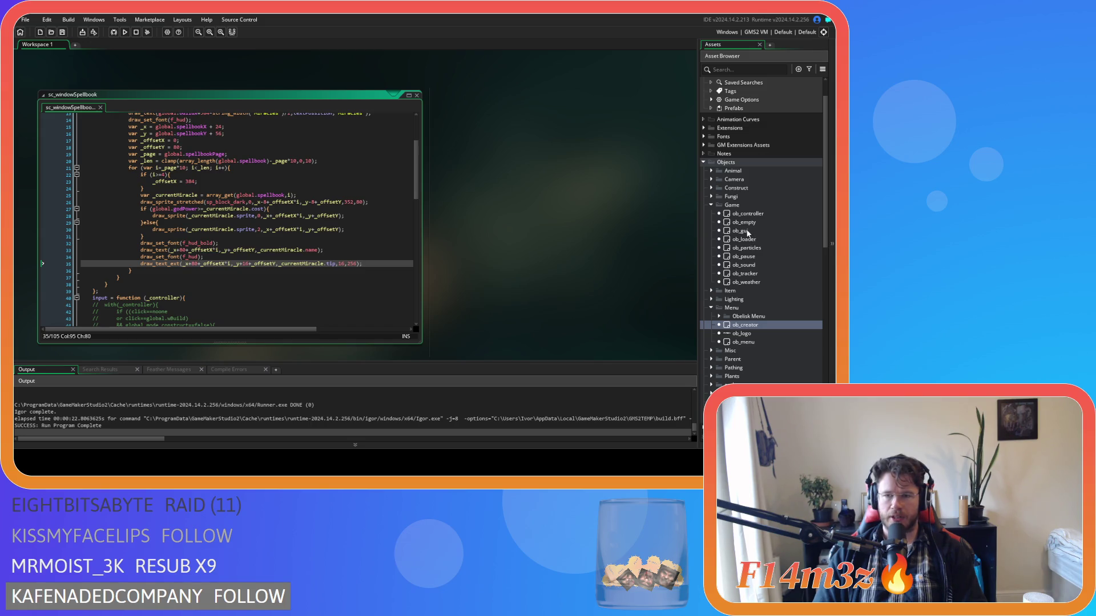
pyautogui.scroll(1, 759, 251)
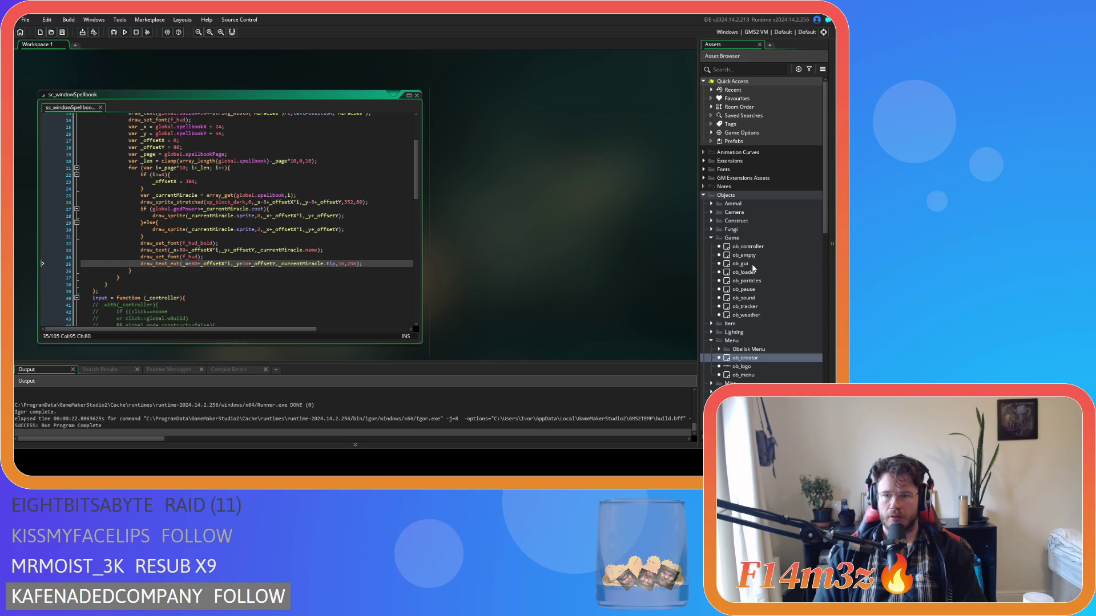
# In ob_tracker's Create code, duplicate the hotbar miracle list block
pyautogui.doubleClick(739, 306)
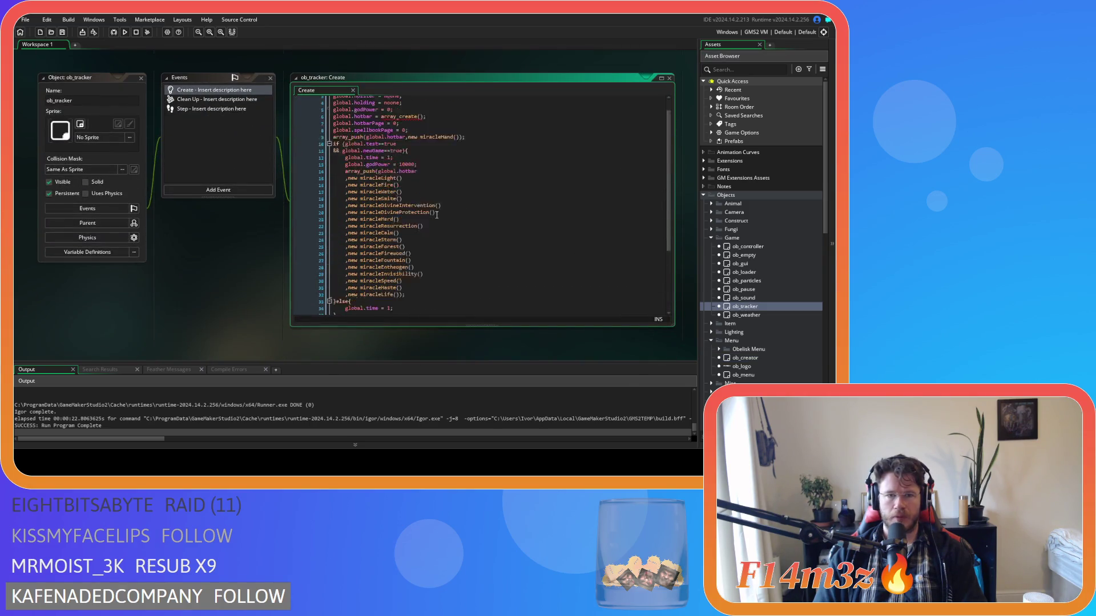
pyautogui.scroll(-2, 437, 214)
pyautogui.moveTo(413, 262)
pyautogui.mouseDown()
pyautogui.moveTo(394, 182)
pyautogui.moveTo(371, 148)
pyautogui.moveTo(345, 137)
pyautogui.mouseUp()
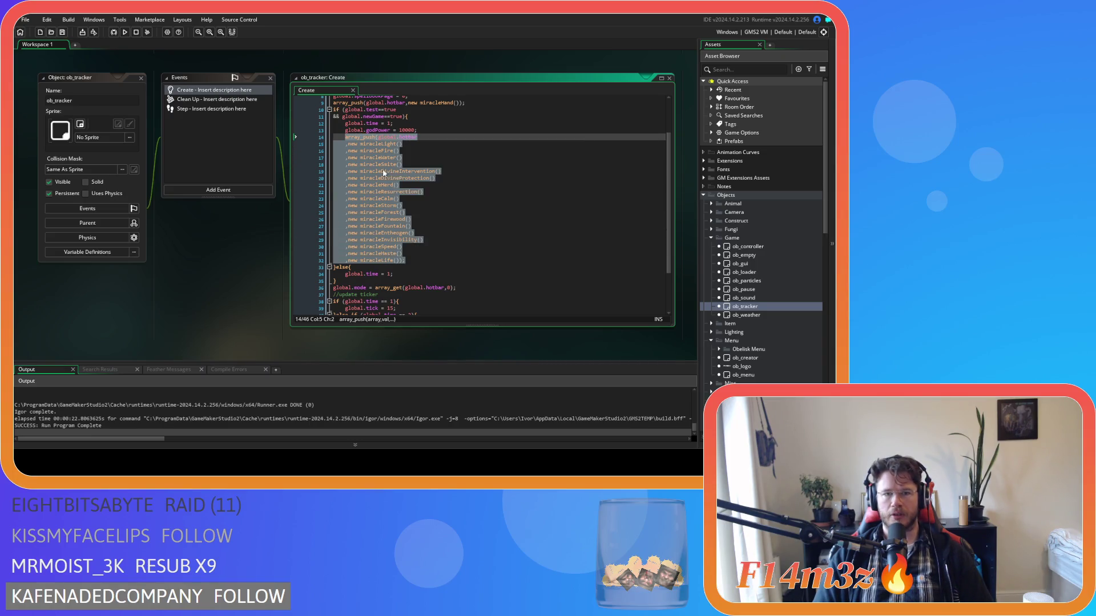
pyautogui.hotkey('ctrl', 'c')
pyautogui.press('Right')
pyautogui.press('Return')
pyautogui.hotkey('ctrl', 'v')
# Change the duplicate's hotbar to global.spellbook on line 14 and save the Create code
pyautogui.scroll(5, 405, 171)
pyautogui.scroll(1, 406, 171)
pyautogui.doubleClick(407, 189)
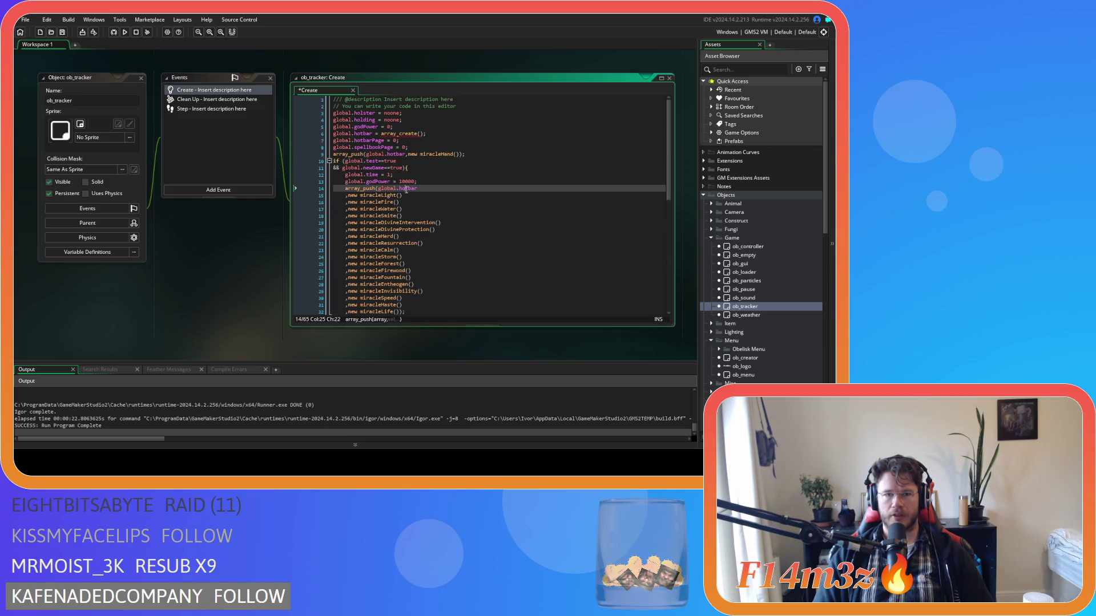
pyautogui.write('spel')
pyautogui.press('Return')
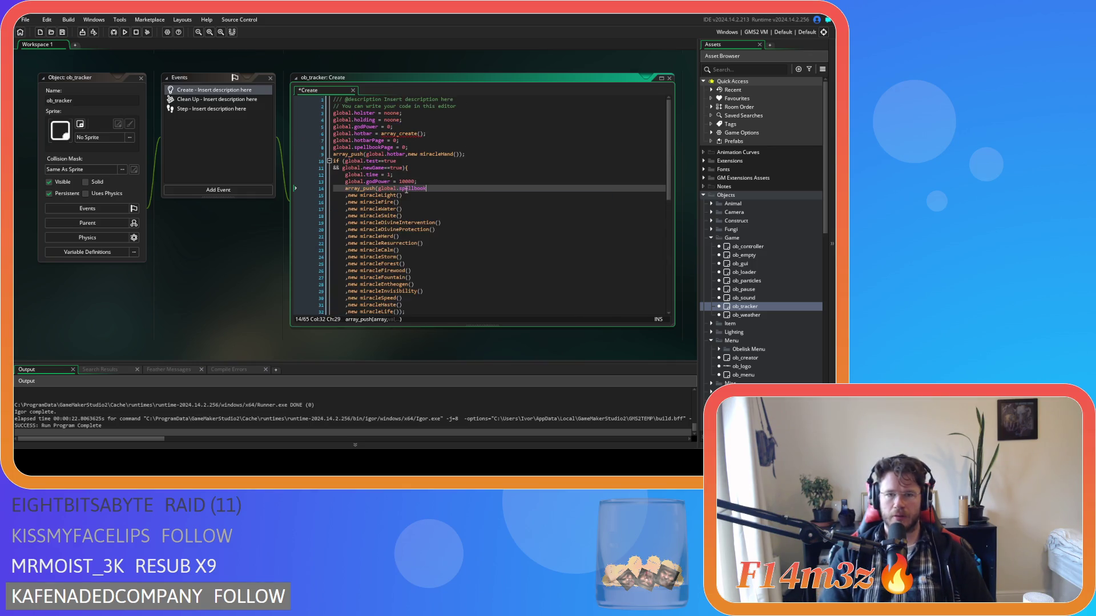
pyautogui.hotkey('ctrl', 's')
# Build and run the game with F5 to test the change
pyautogui.scroll(-4, 468, 220)
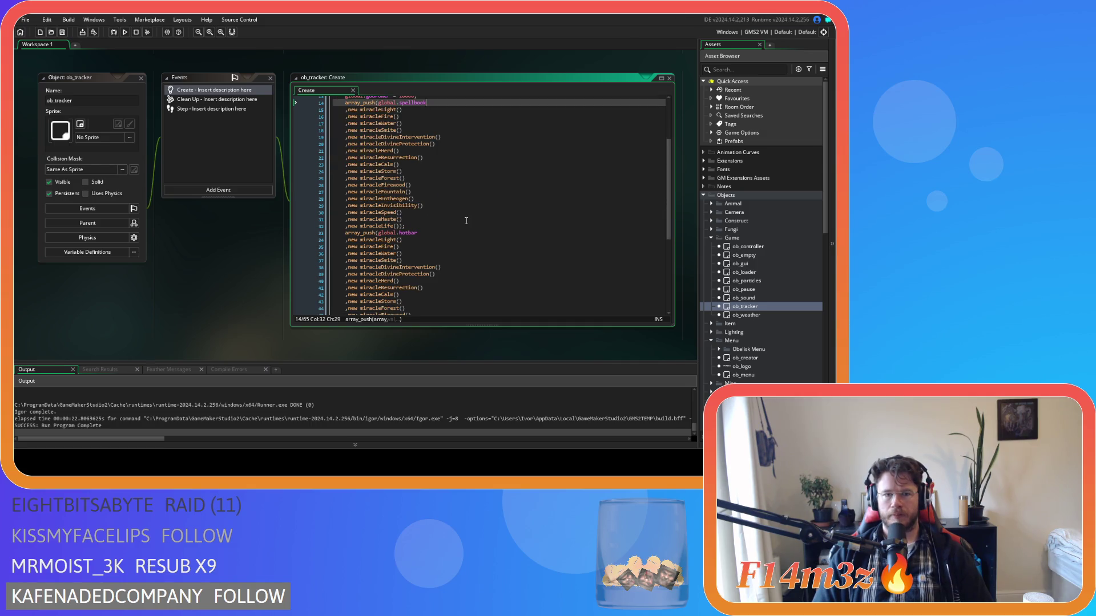
pyautogui.scroll(2, 466, 221)
pyautogui.press('F5')
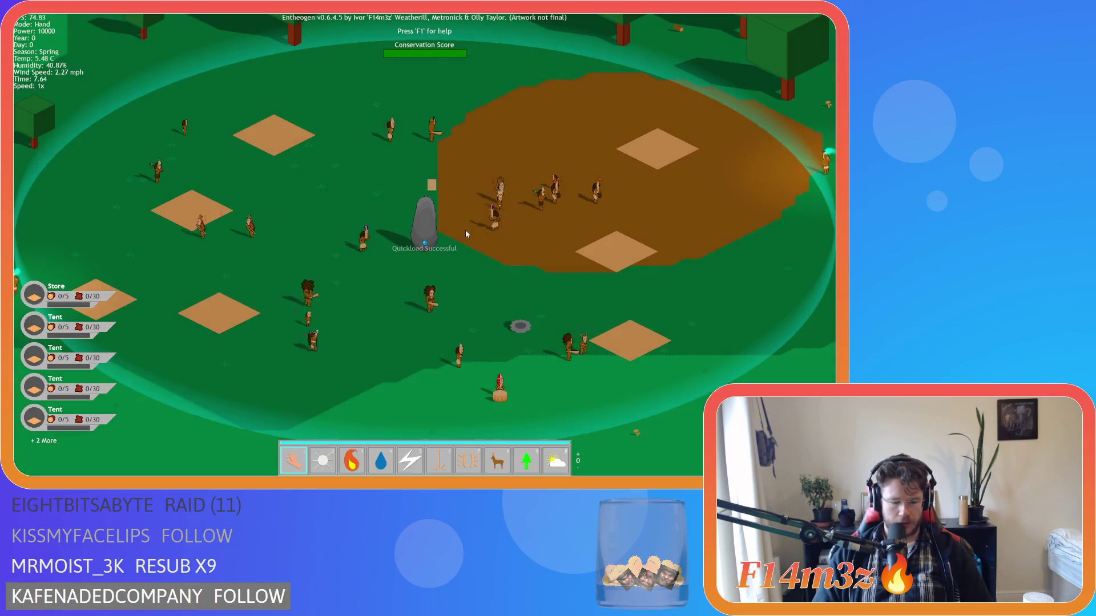
# Open the in-game Miracles panel with M, close it with Esc, and confirm quitting with Y
pyautogui.press('m')
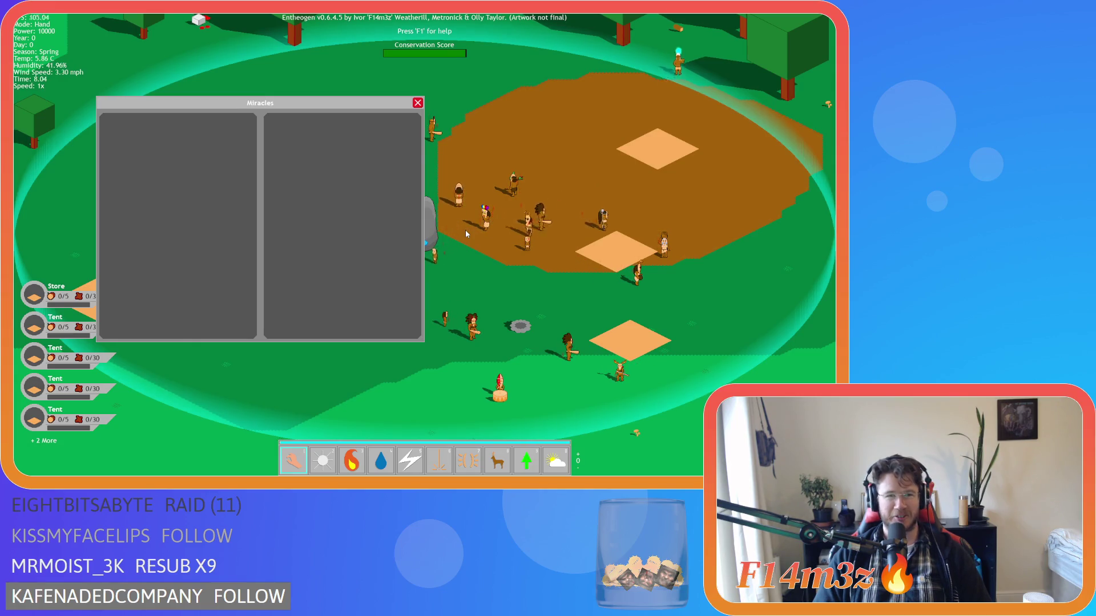
pyautogui.press('Escape')
pyautogui.press('Escape')
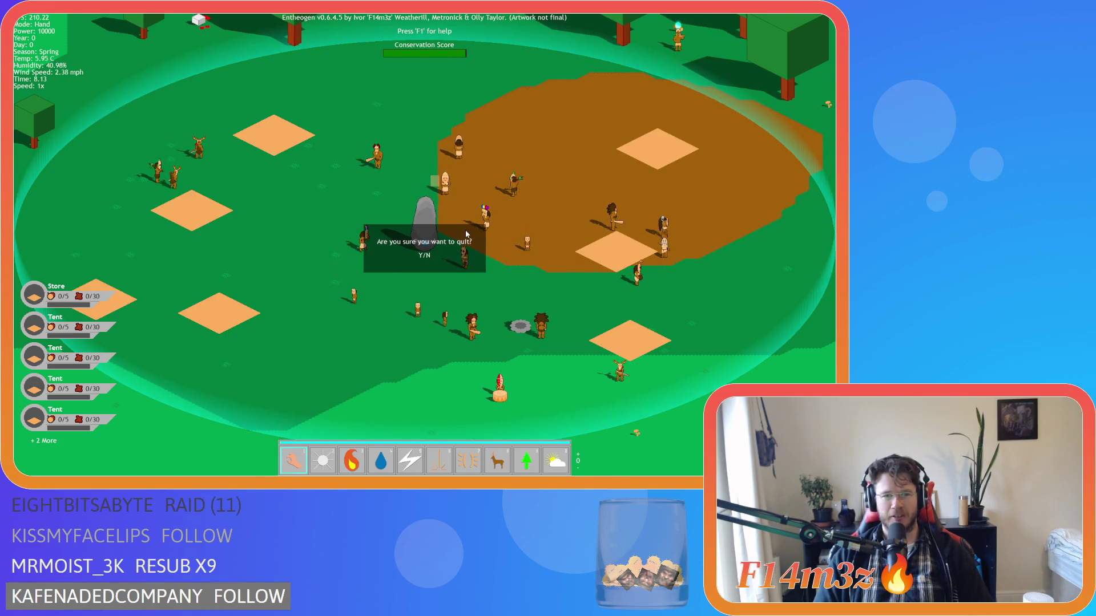
pyautogui.press('y')
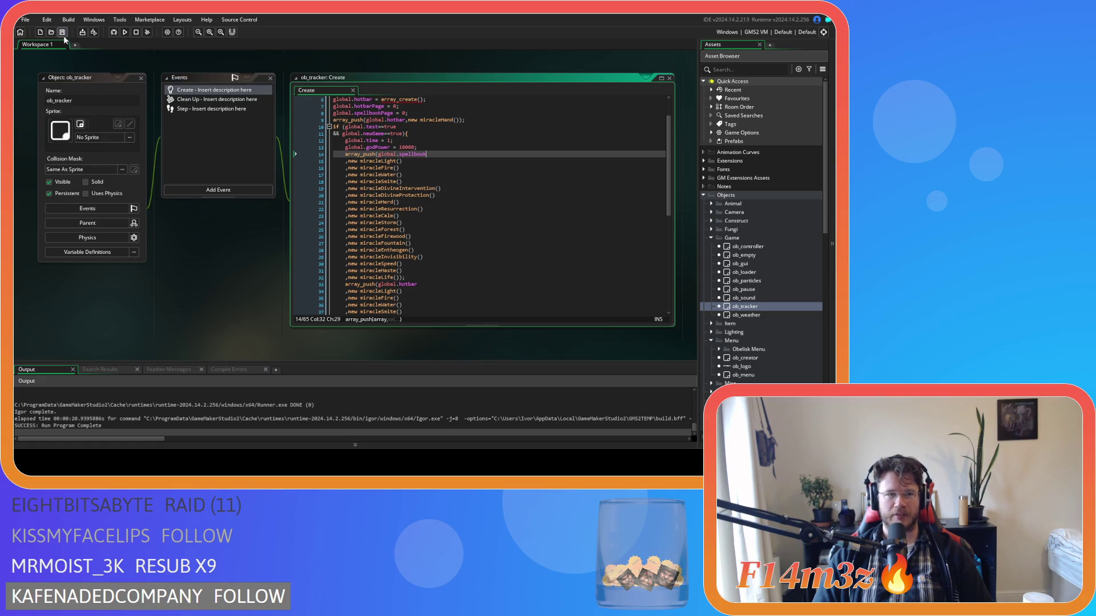
# Launch another test run from the toolbar Run button
pyautogui.click(152, 214)
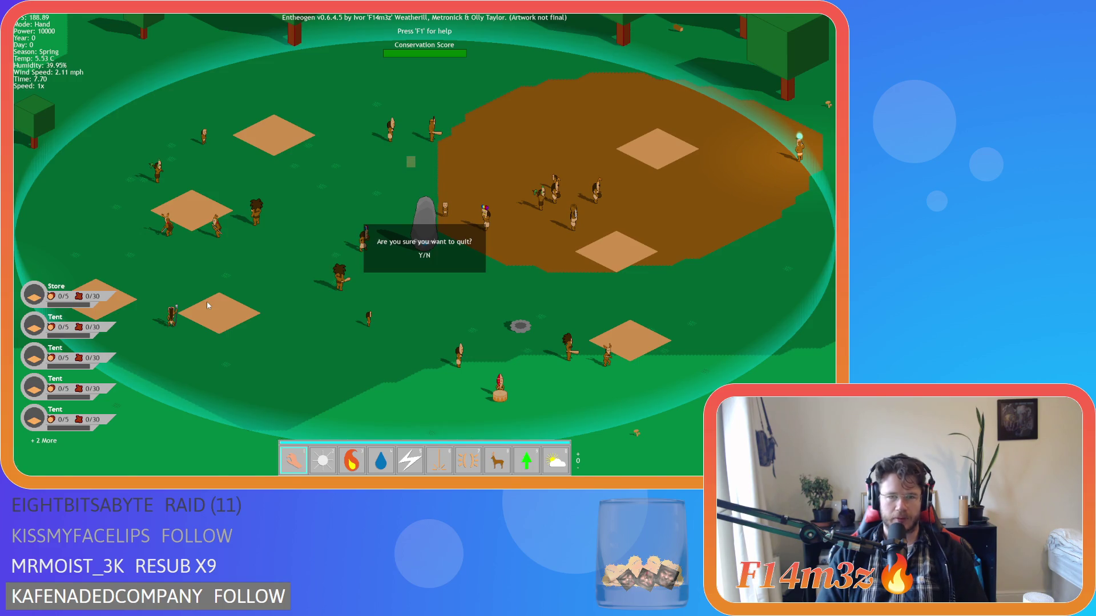
# Start a new game, drag Smite from the hotbar to show its tooltip, then quit to the editor
pyautogui.press('Return')
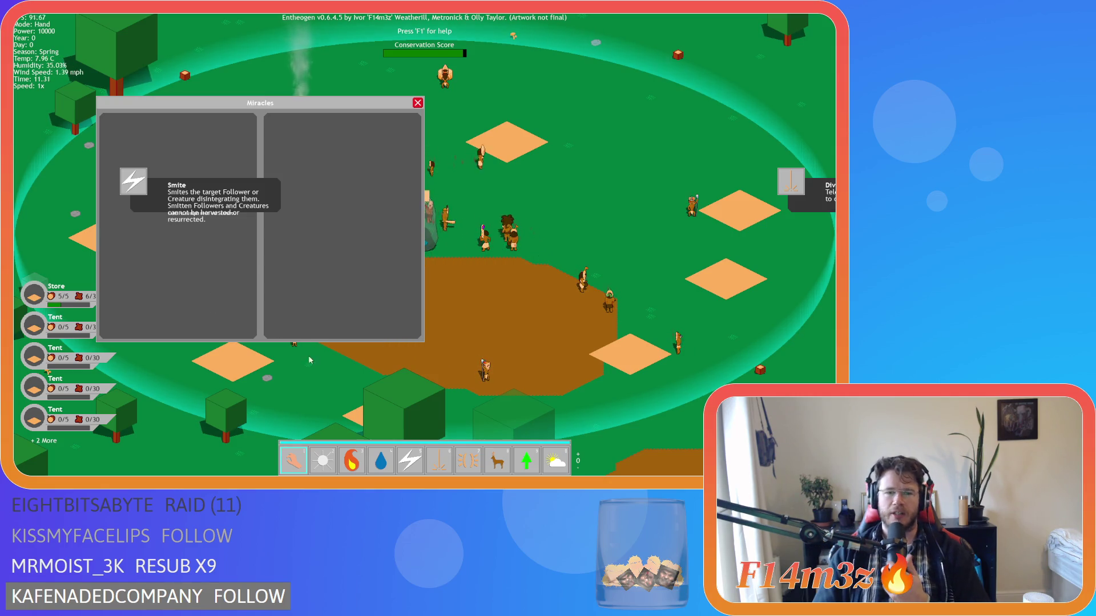
pyautogui.moveTo(409, 461)
pyautogui.mouseDown()
pyautogui.moveTo(542, 311)
pyautogui.moveTo(477, 347)
pyautogui.moveTo(410, 457)
pyautogui.moveTo(485, 330)
pyautogui.moveTo(409, 459)
pyautogui.mouseUp()
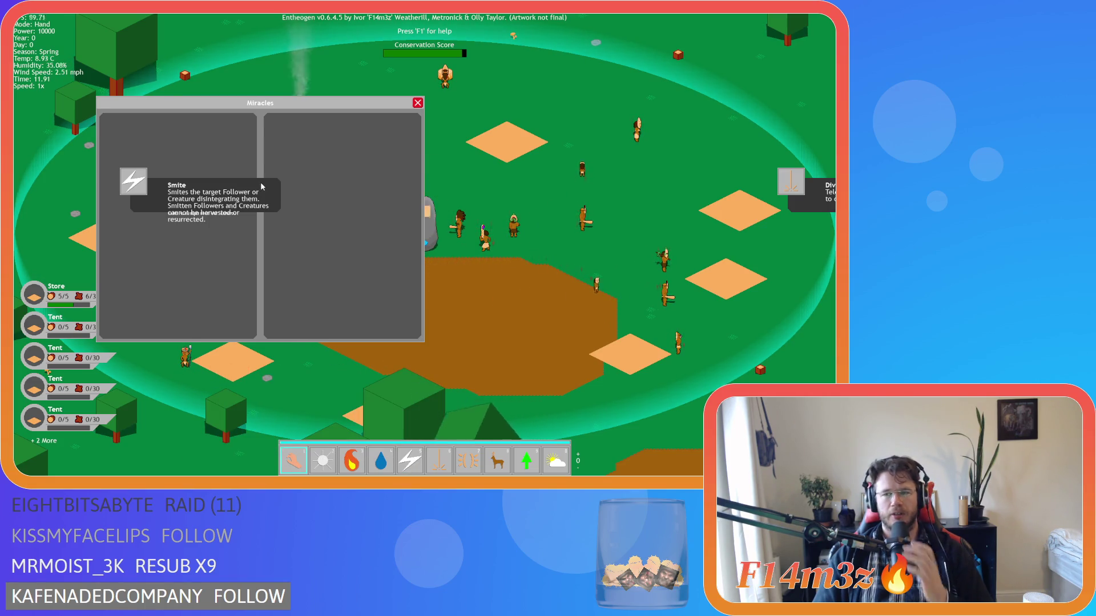
pyautogui.press('Escape')
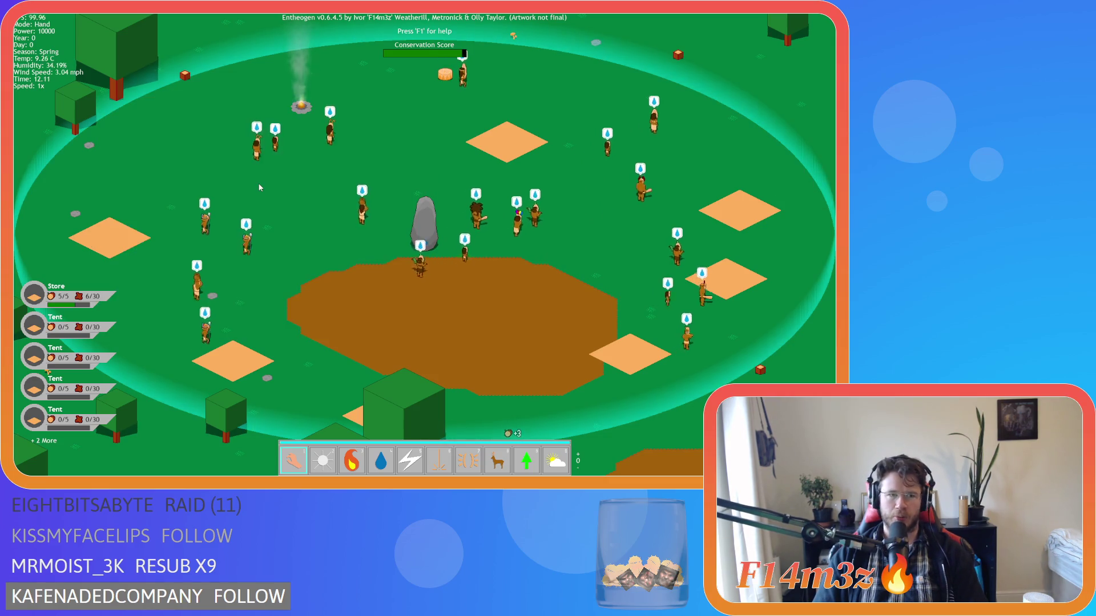
pyautogui.press('Escape')
pyautogui.press('y')
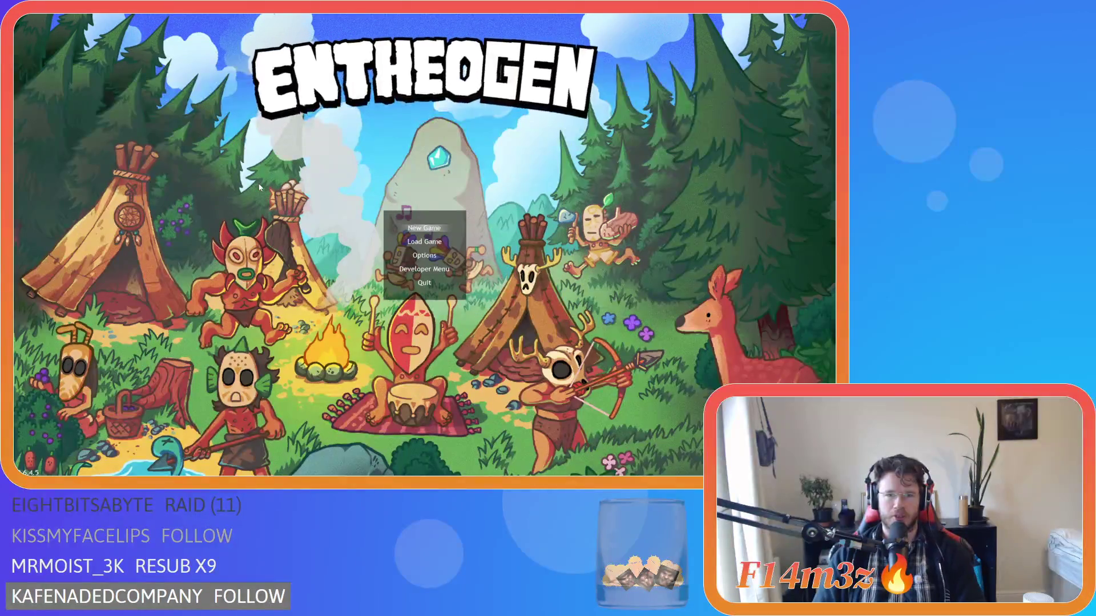
pyautogui.scroll(5, 257, 252)
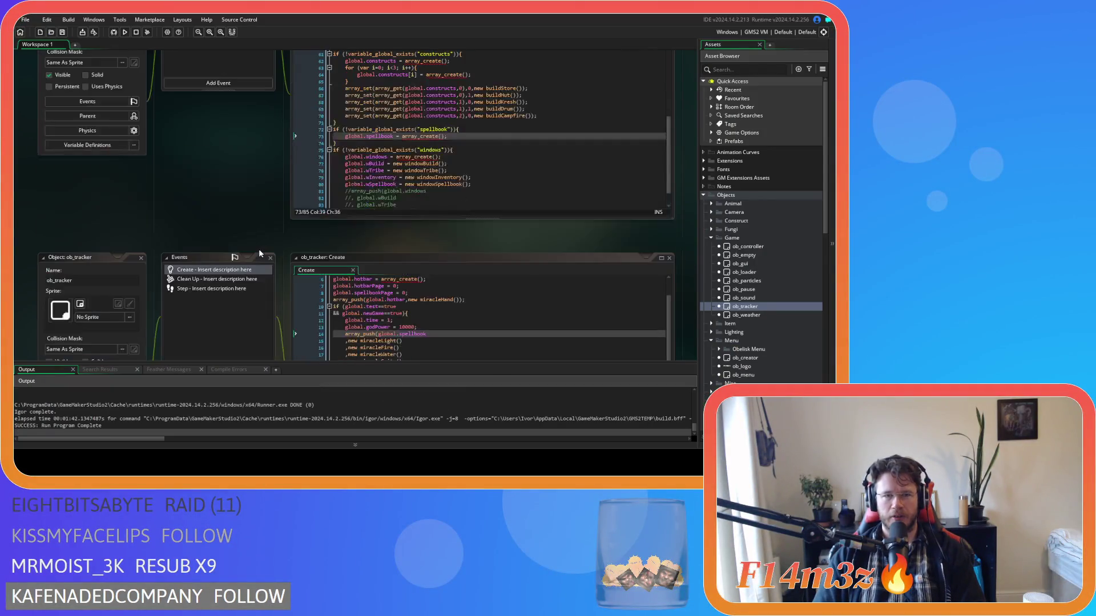
pyautogui.scroll(8, 258, 253)
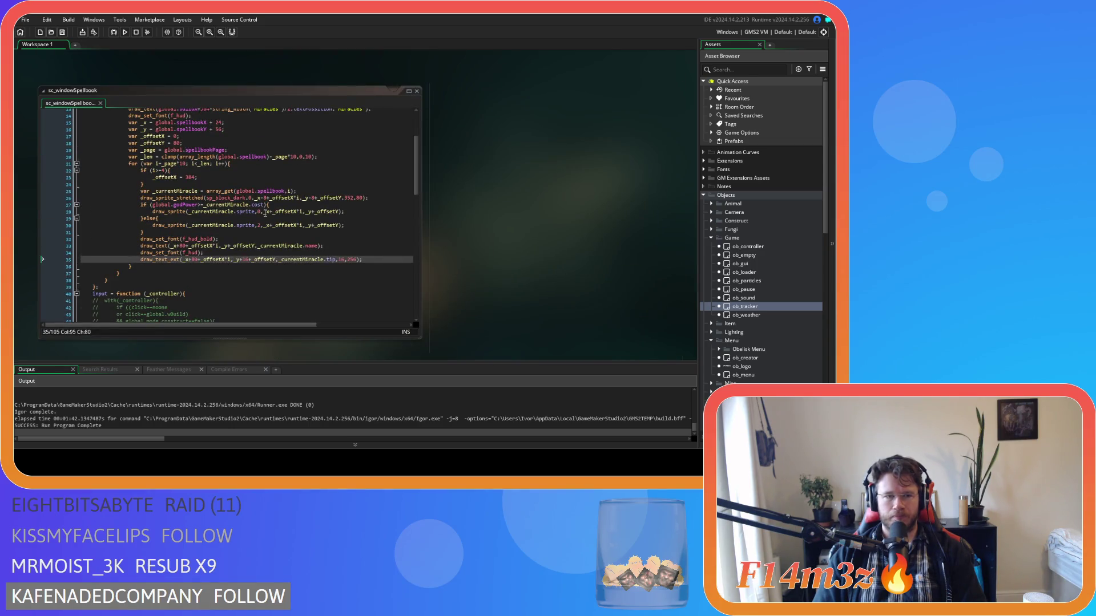
# Append *i after _offsetY on the miracle drawing lines 26–35
pyautogui.click(265, 212)
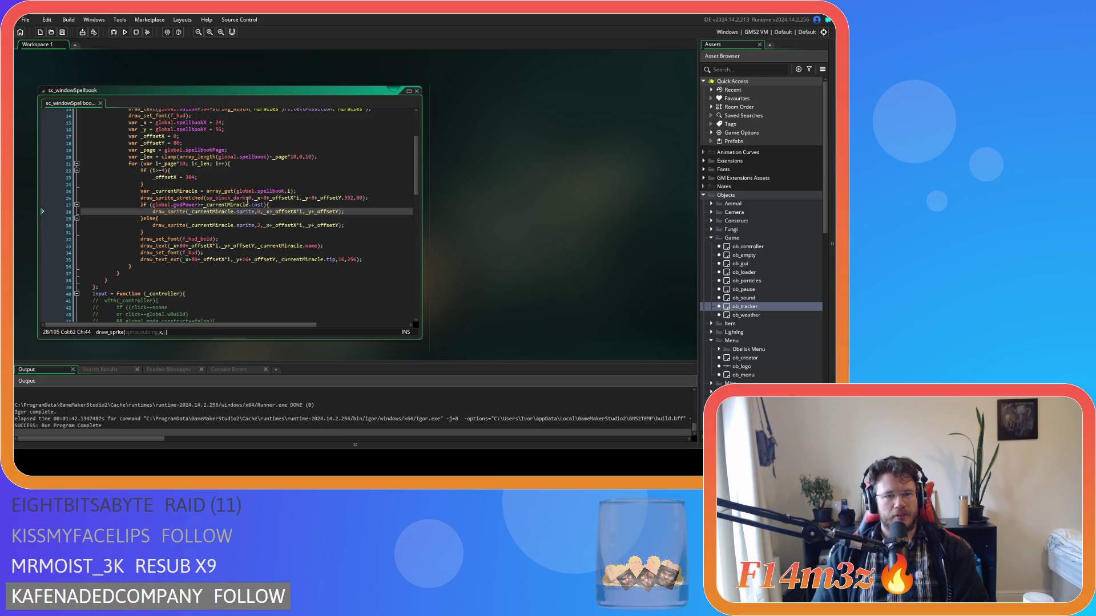
pyautogui.click(343, 198)
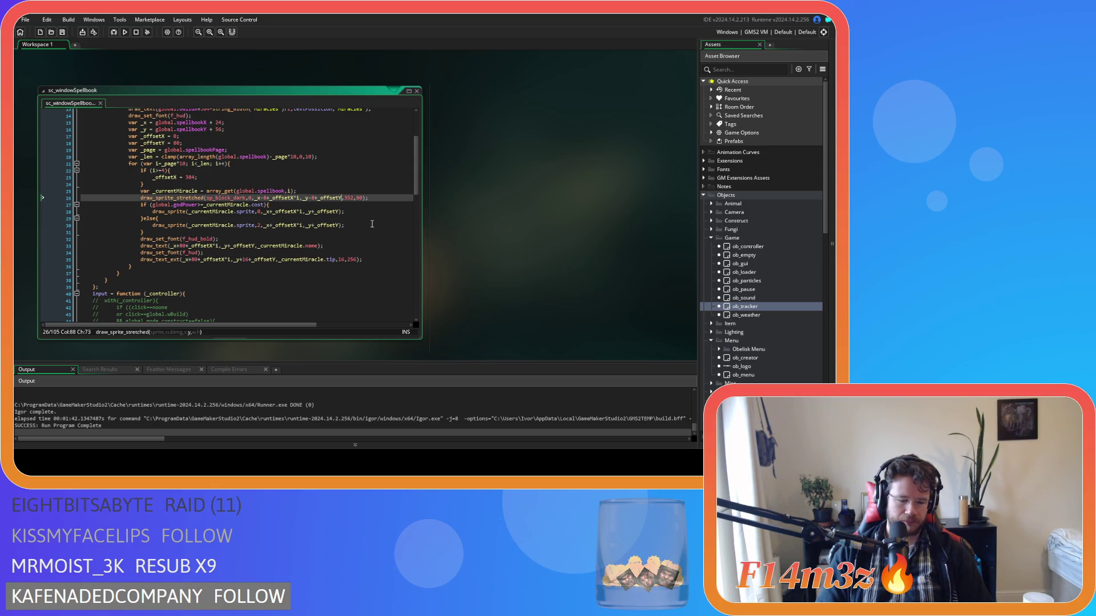
pyautogui.write('*i')
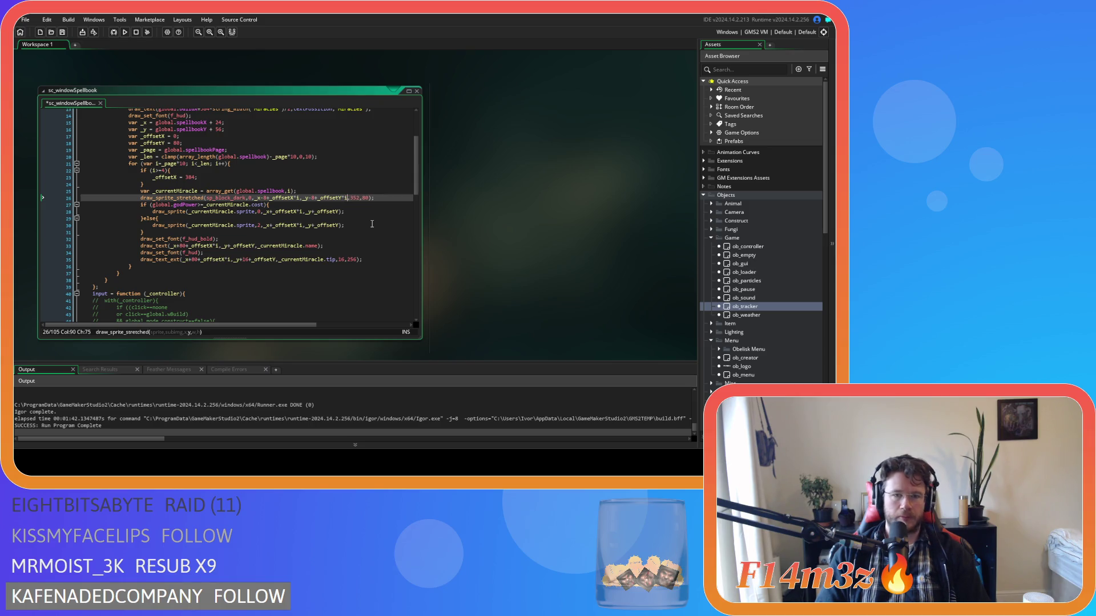
pyautogui.press('Escape')
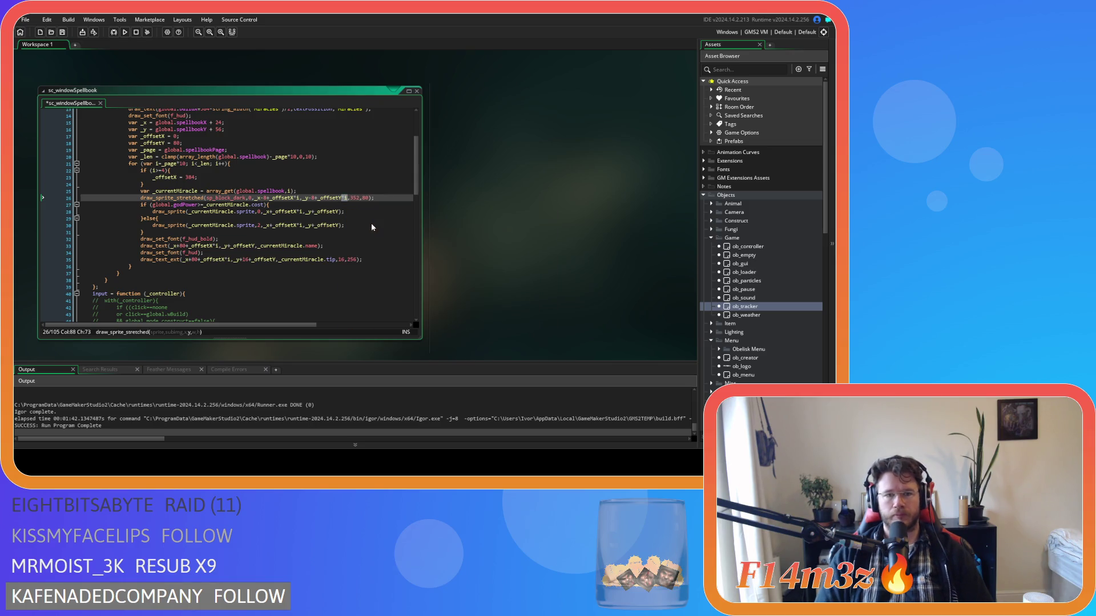
pyautogui.click(340, 211)
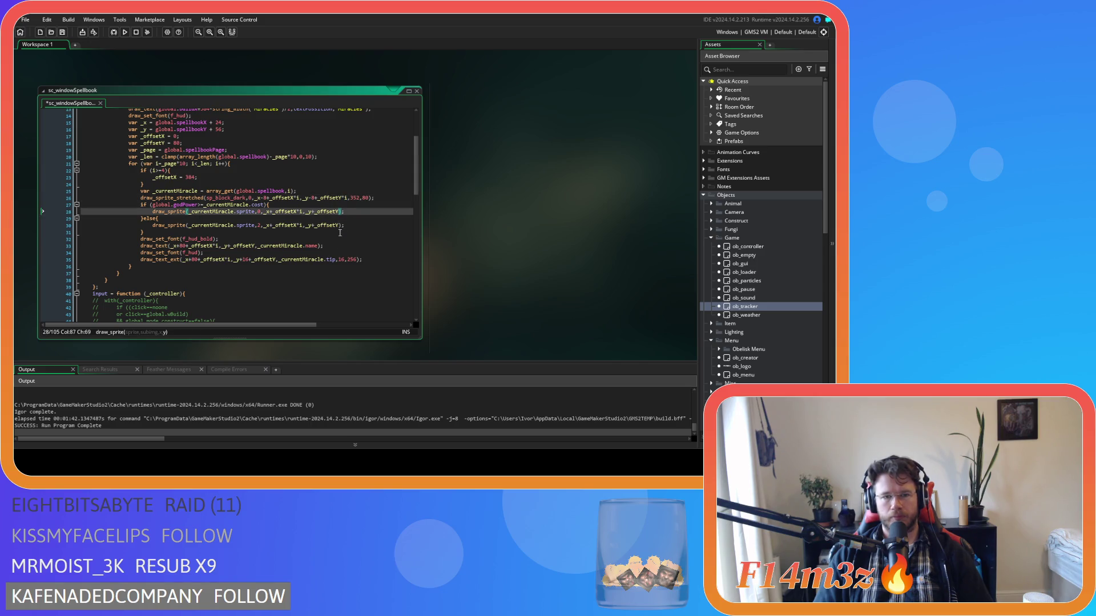
pyautogui.write('*i')
pyautogui.click(340, 226)
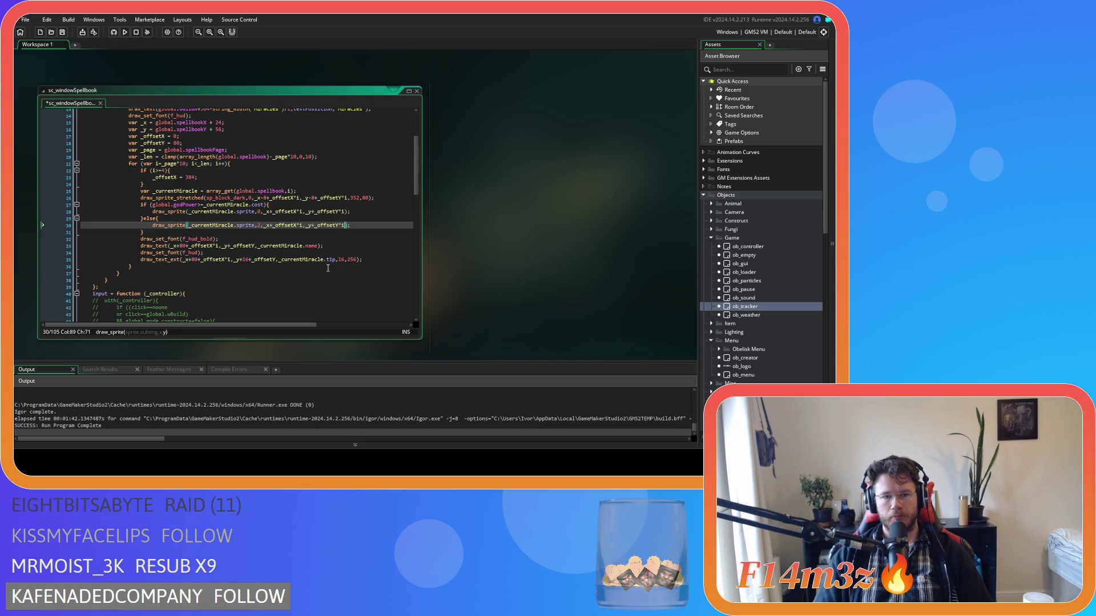
pyautogui.click(282, 259)
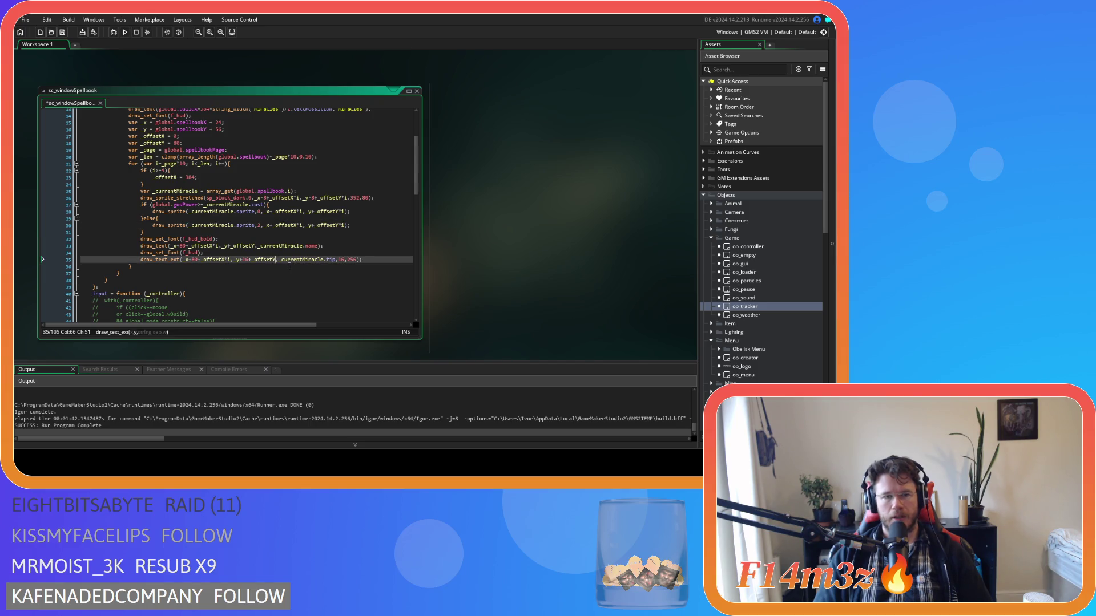
pyautogui.write('*i')
pyautogui.click(255, 245)
pyautogui.write('*i')
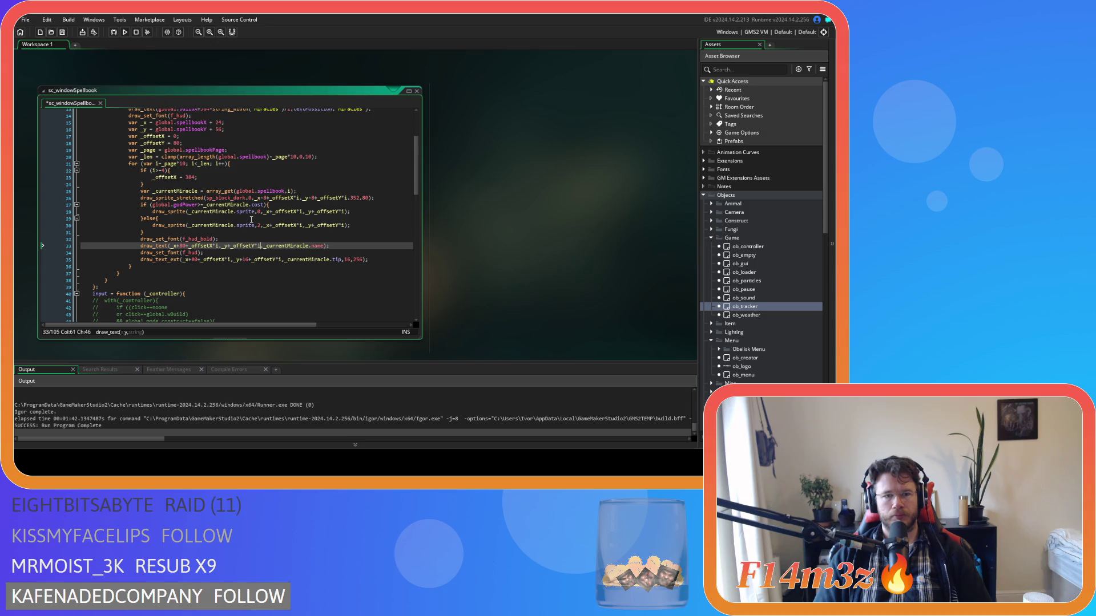
# Remove the *i after _offsetX on lines 26–35 and save the script
pyautogui.click(298, 197)
pyautogui.press('BackSpace')
pyautogui.press('BackSpace')
pyautogui.press('Down')
pyautogui.press('Down')
pyautogui.press('BackSpace')
pyautogui.press('BackSpace')
pyautogui.press('Down')
pyautogui.press('Down')
pyautogui.press('BackSpace')
pyautogui.press('BackSpace')
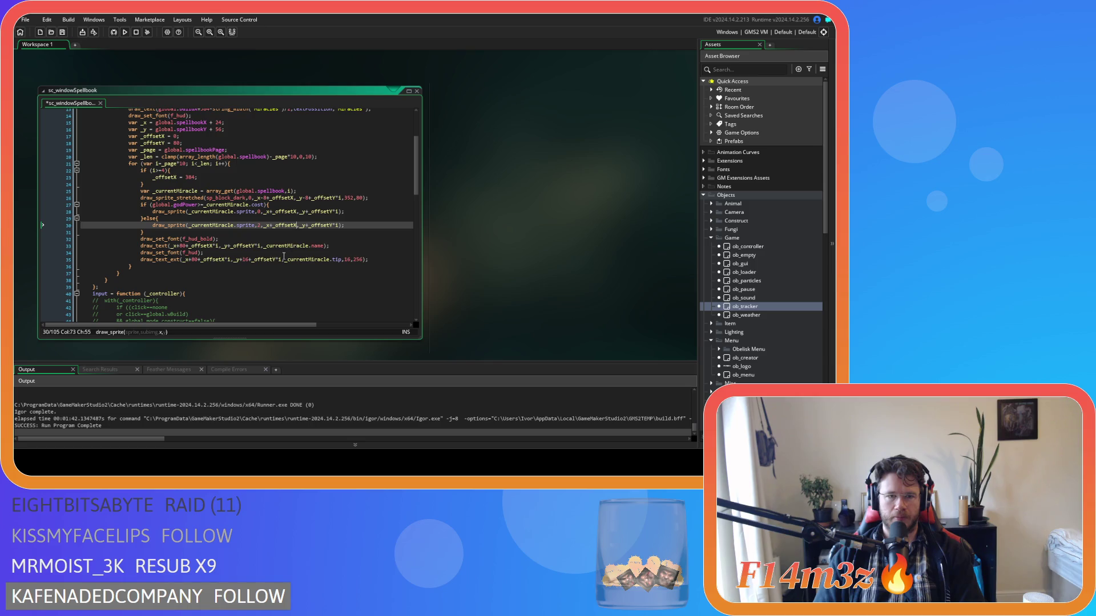
pyautogui.click(262, 246)
pyautogui.press('BackSpace')
pyautogui.press('BackSpace')
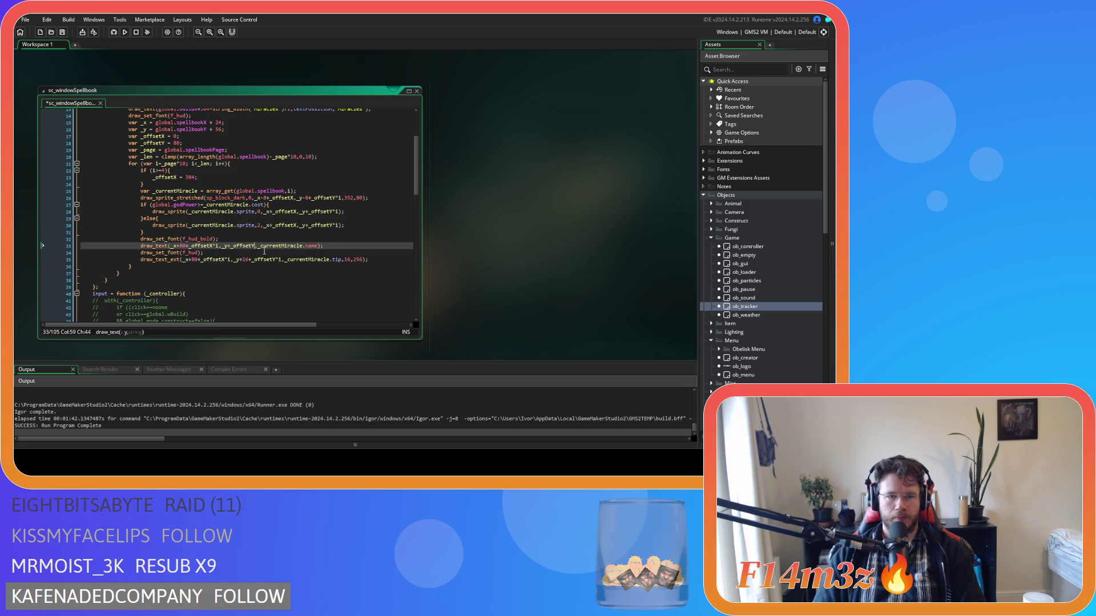
pyautogui.click(231, 259)
pyautogui.press('BackSpace')
pyautogui.press('BackSpace')
pyautogui.click(364, 238)
pyautogui.hotkey('ctrl', 's')
pyautogui.scroll(3, 364, 237)
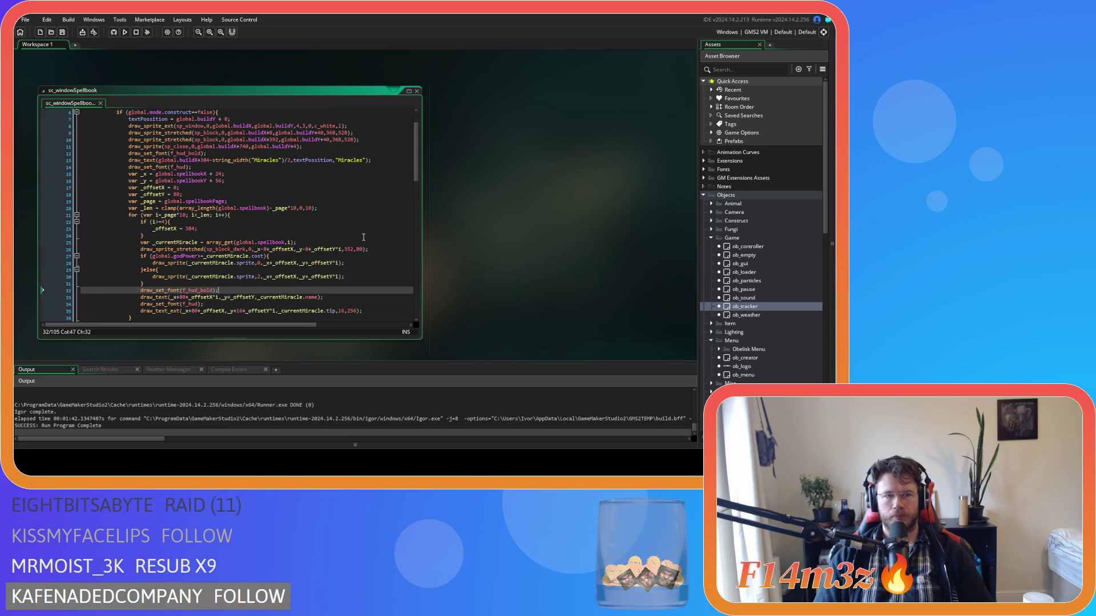
pyautogui.click(218, 175)
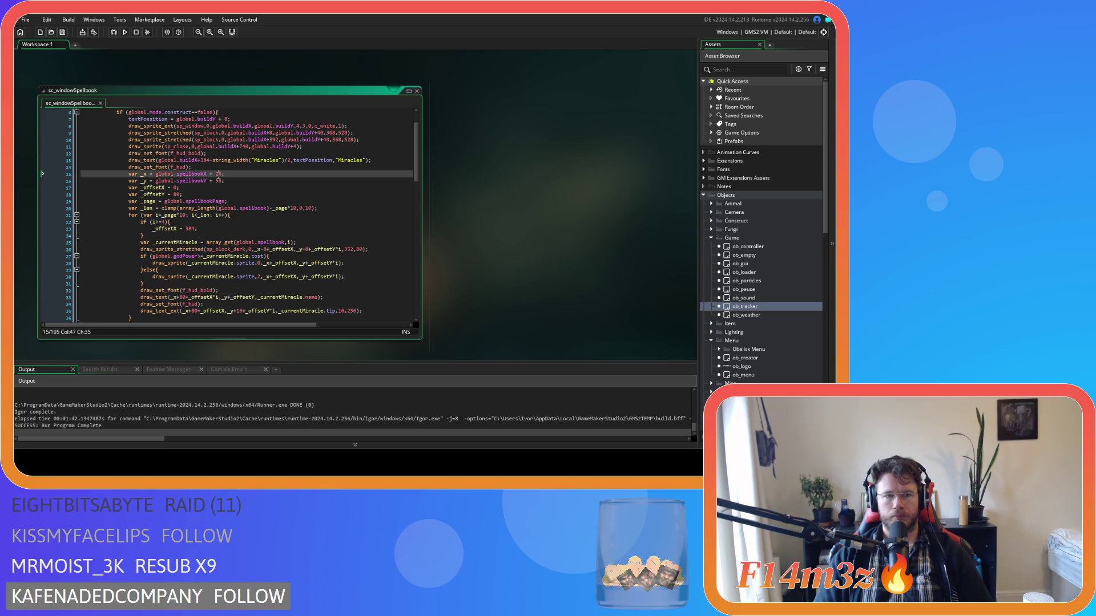
pyautogui.click(215, 180)
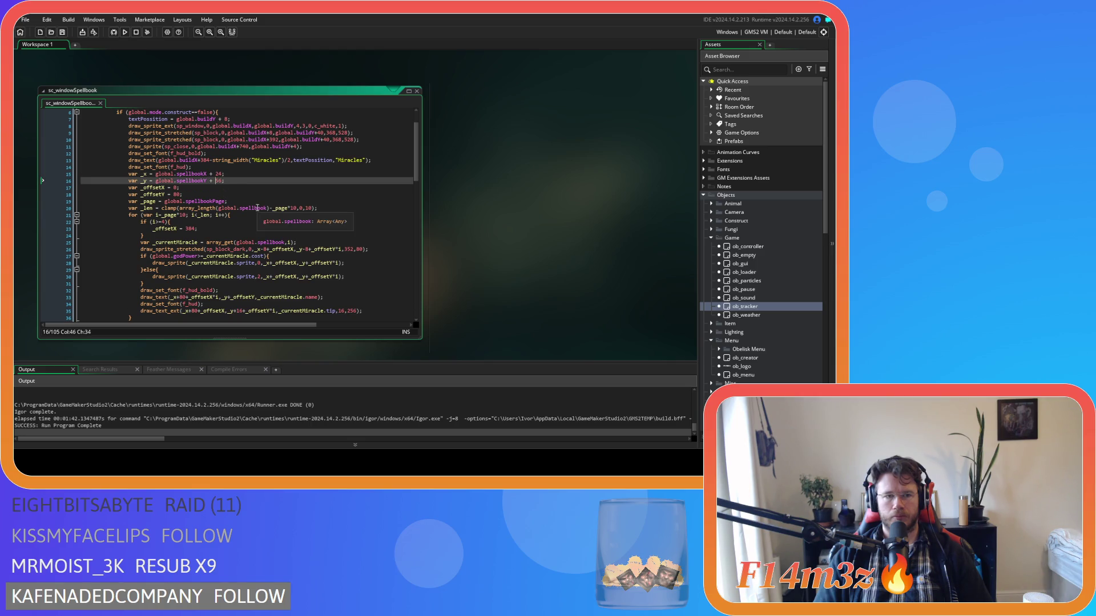
pyautogui.click(249, 226)
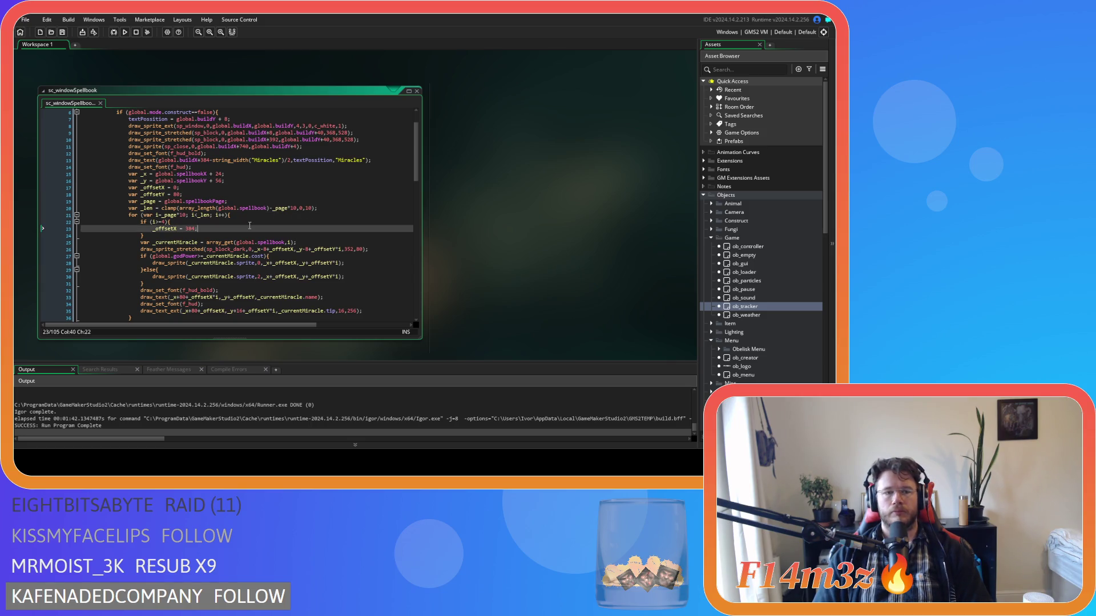
pyautogui.scroll(-3, 249, 225)
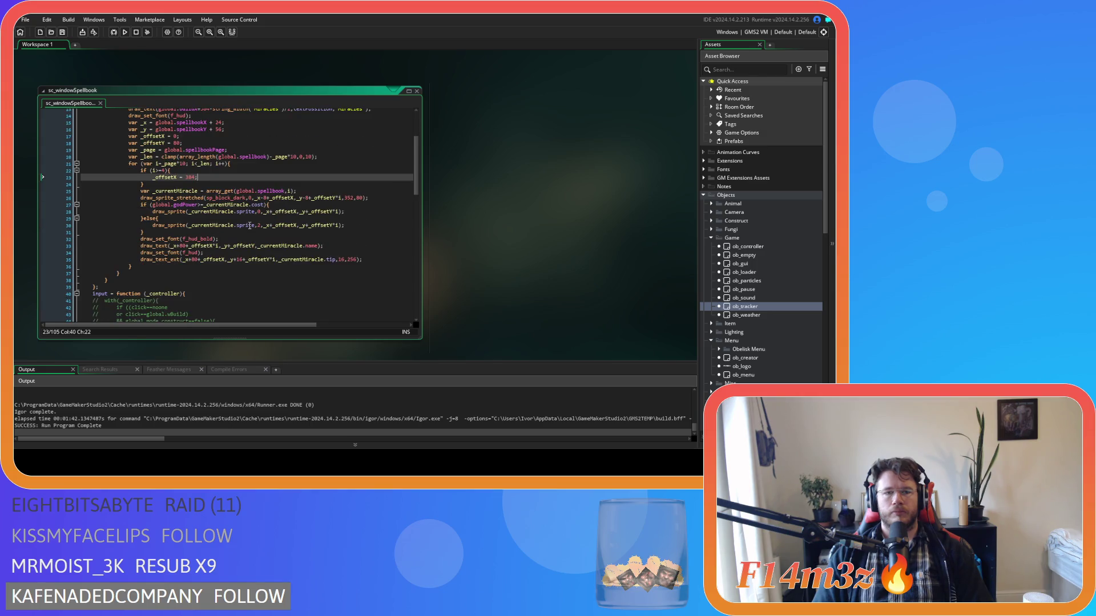
pyautogui.click(347, 198)
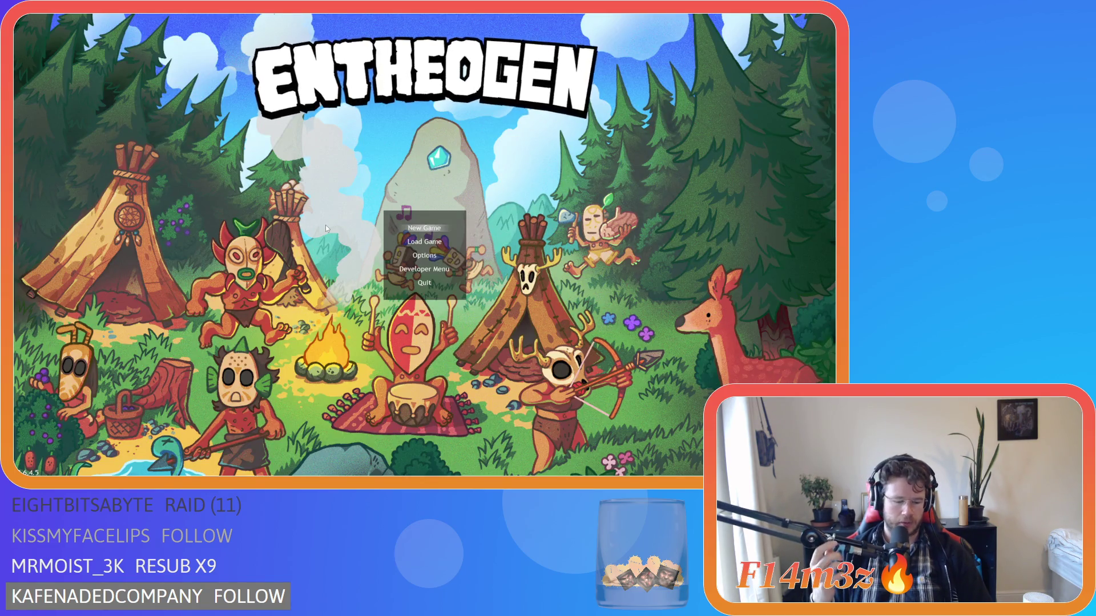
# Start a new game in the test build and let the camp map load
pyautogui.press('Return')
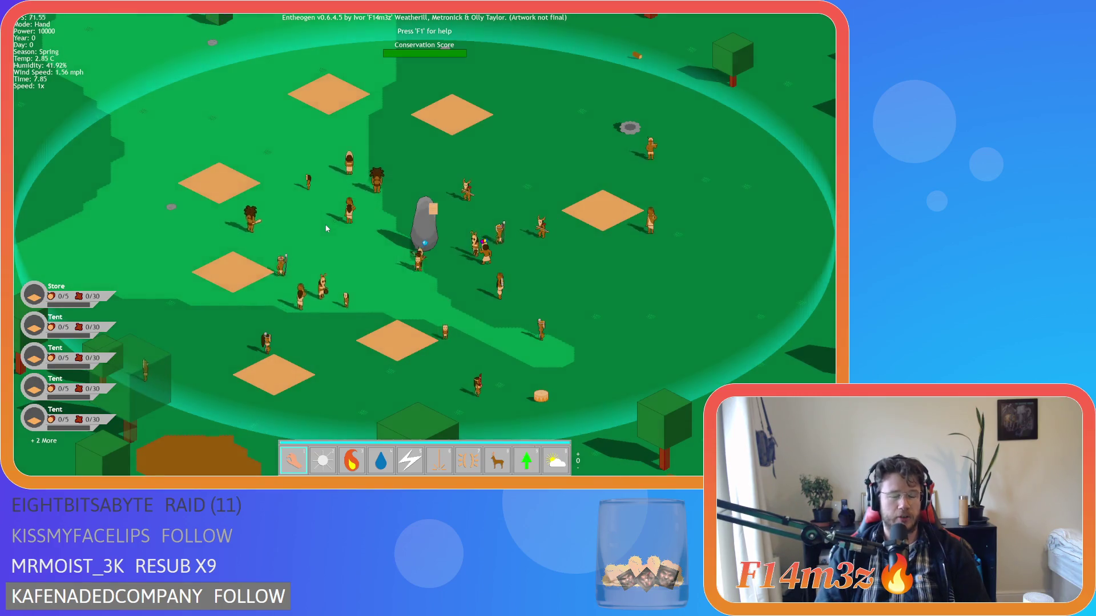
# View the Miracles window with F1, close it, and quit the game with Esc and Y
pyautogui.press('F1')
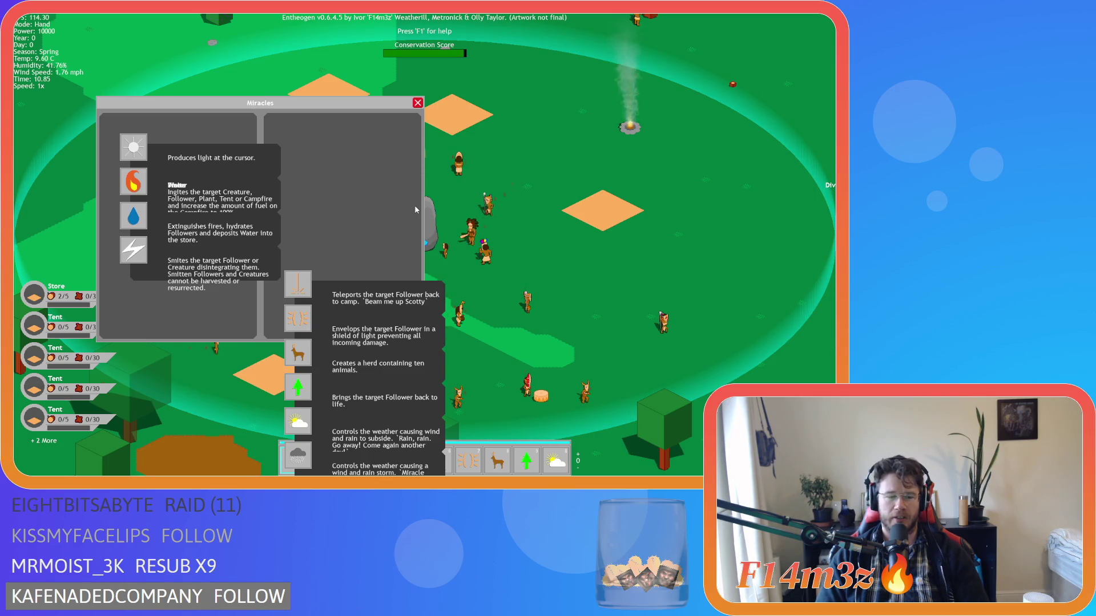
pyautogui.press('Escape')
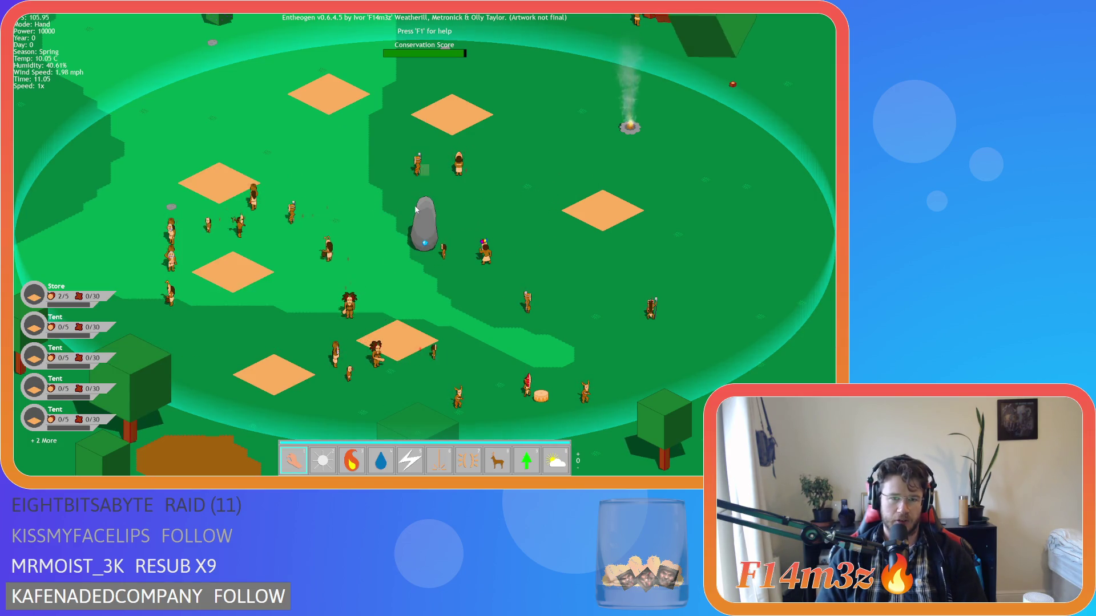
pyautogui.press('Escape')
pyautogui.press('y')
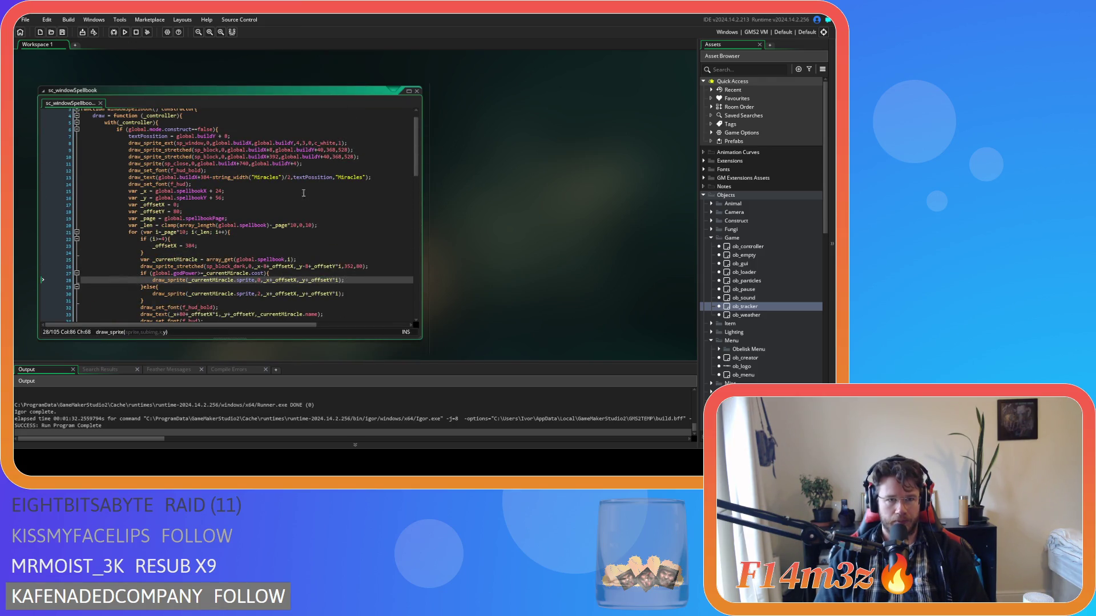
# Replace buildX with spellbookX on lines 8–13
pyautogui.doubleClick(245, 143)
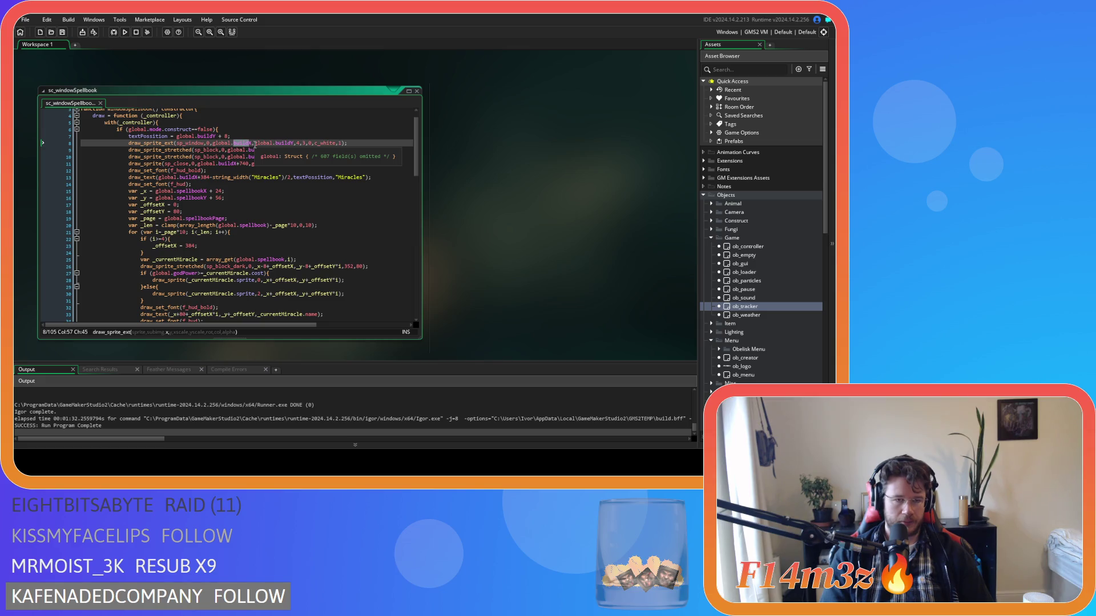
pyautogui.write('spellbookX')
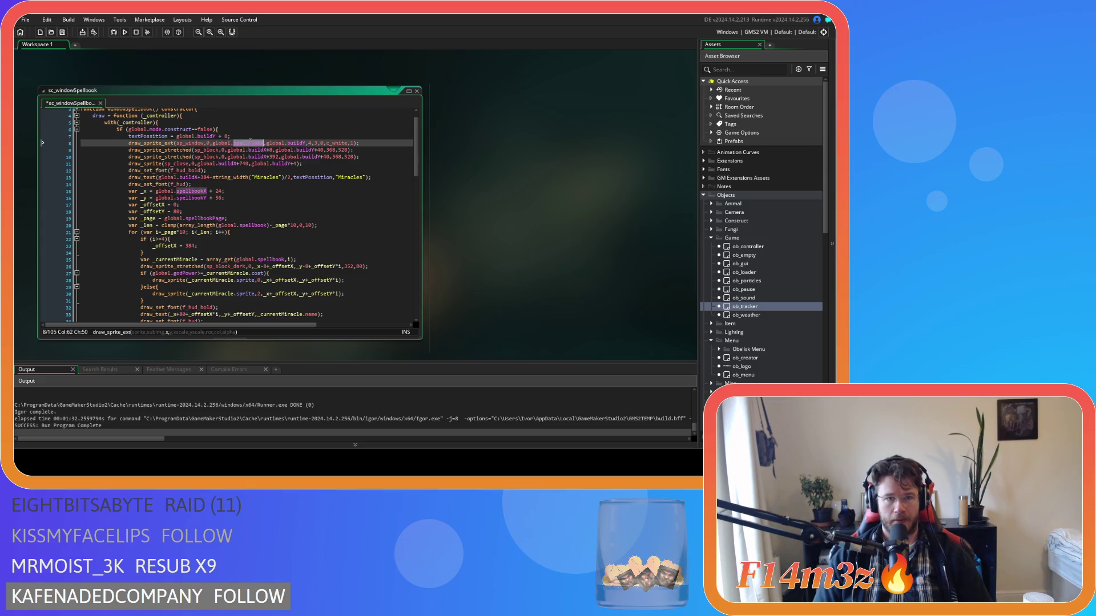
pyautogui.doubleClick(258, 150)
pyautogui.write('spellbookX')
pyautogui.doubleClick(257, 156)
pyautogui.write('spellbookX')
pyautogui.doubleClick(229, 164)
pyautogui.write('spellbookX')
pyautogui.doubleClick(189, 177)
pyautogui.write('spellbookX')
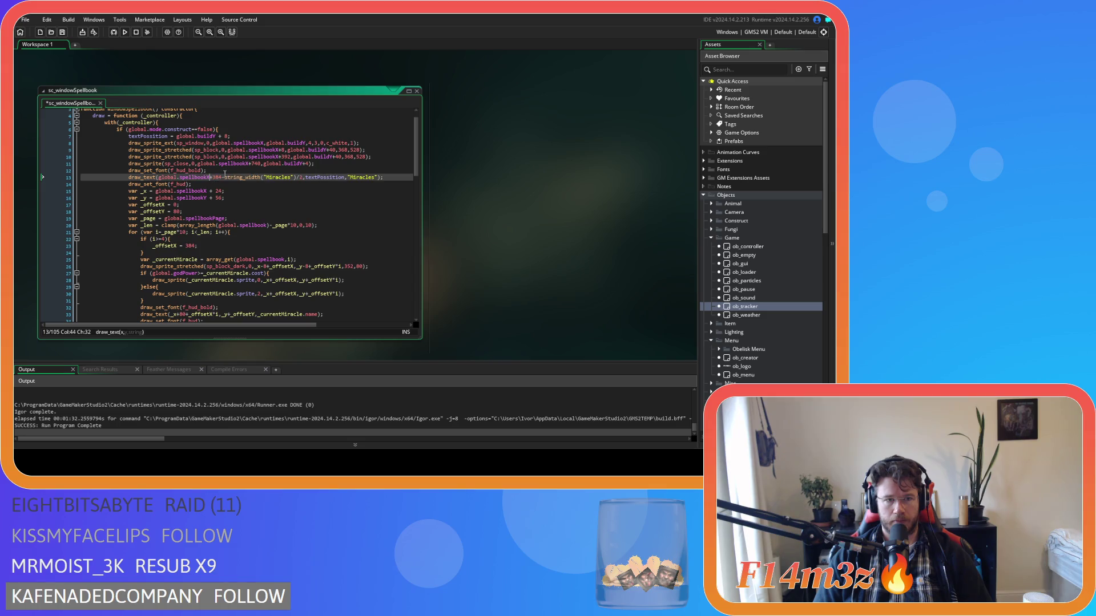
# Replace buildY with spellbookY on lines 7–11, then build and run with F5
pyautogui.doubleClick(296, 143)
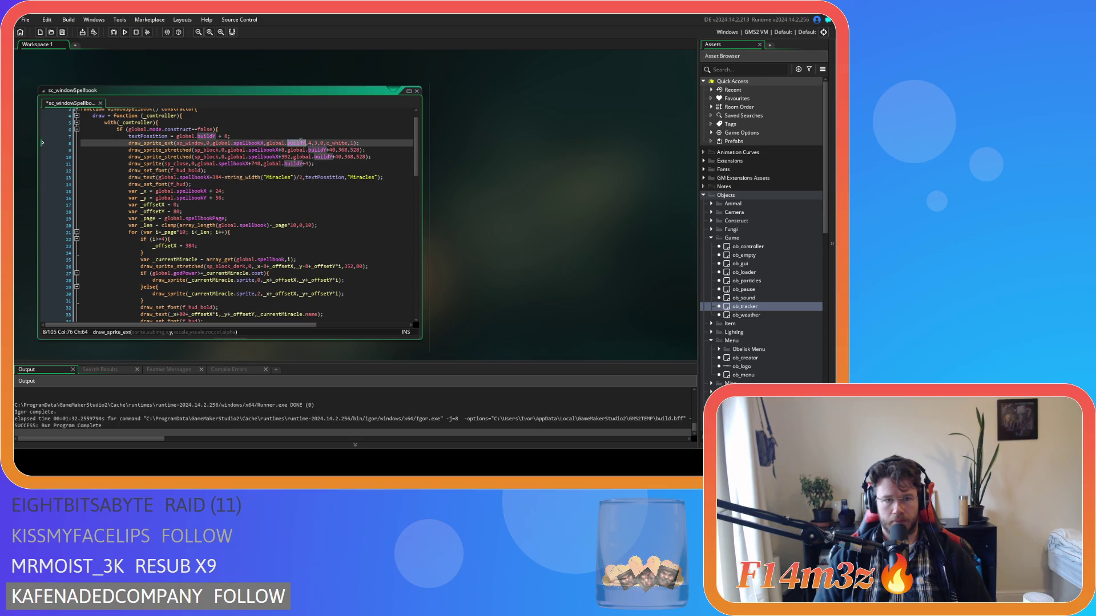
pyautogui.write('spellbookY')
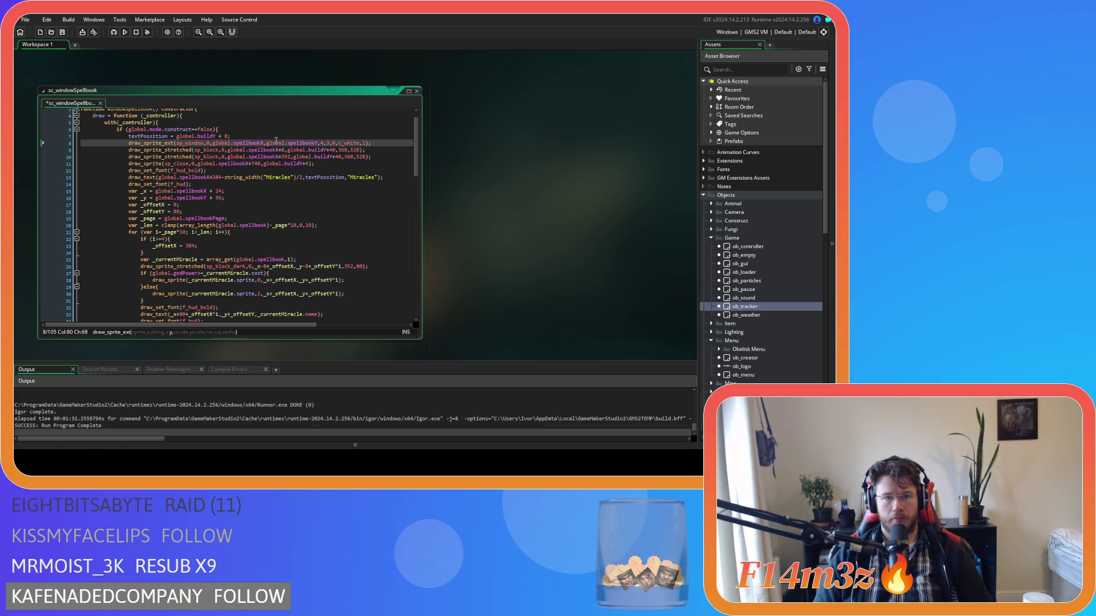
pyautogui.doubleClick(298, 143)
pyautogui.hotkey('ctrl', 'c')
pyautogui.doubleClick(201, 136)
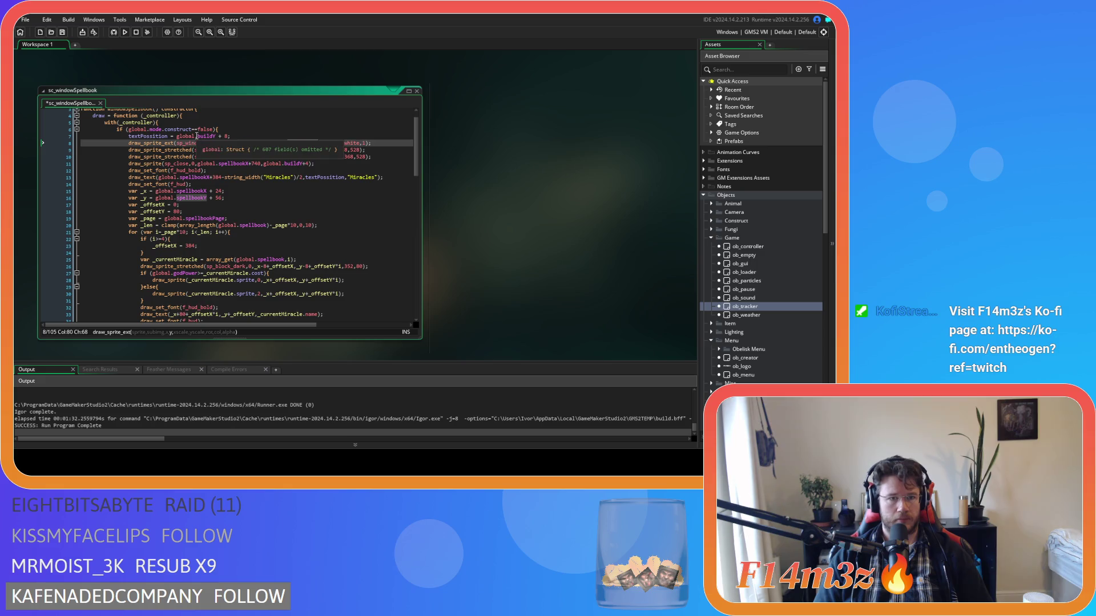
pyautogui.hotkey('ctrl', 'v')
pyautogui.doubleClick(321, 150)
pyautogui.hotkey('ctrl', 'v')
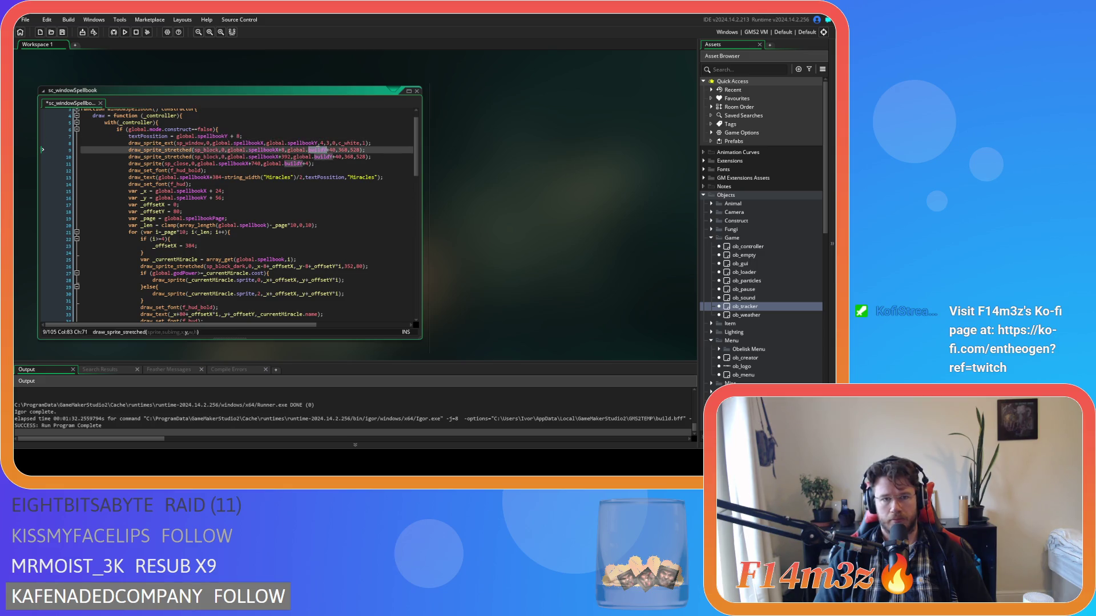
pyautogui.doubleClick(323, 157)
pyautogui.hotkey('ctrl', 'v')
pyautogui.doubleClick(292, 164)
pyautogui.hotkey('ctrl', 'v')
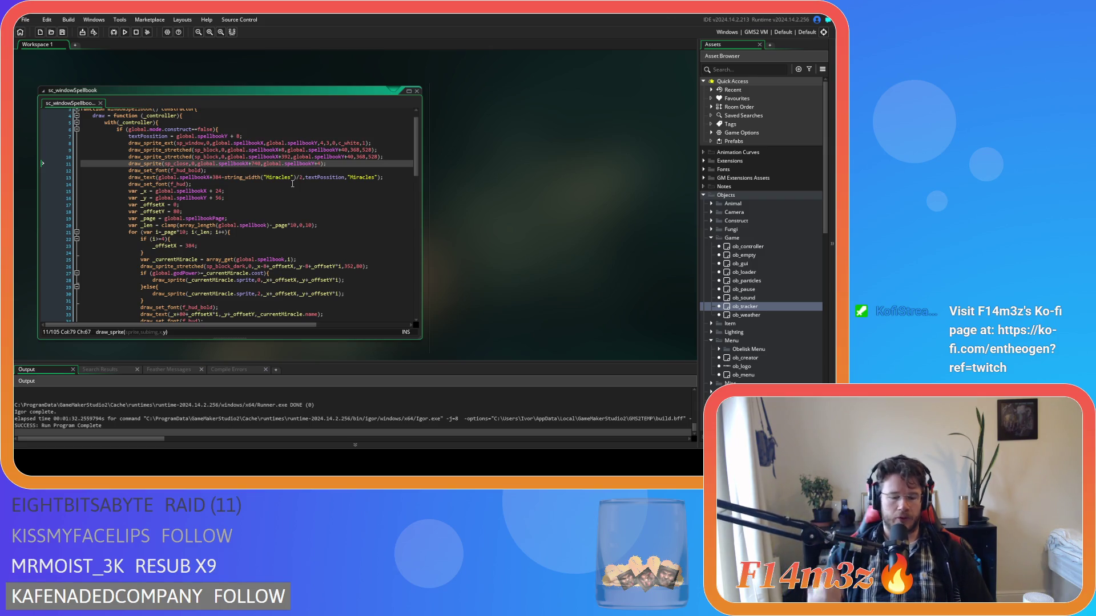
pyautogui.press('F5')
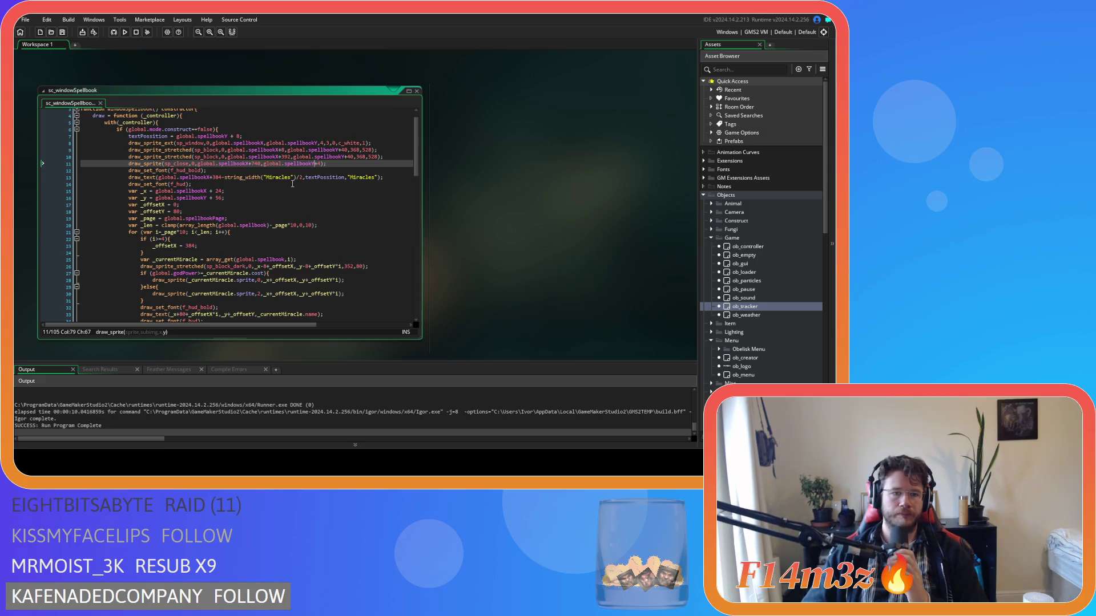
# Review sc_windowSpellbook lines 27–28, where the miracle sprite frame depends on global.godPower covering its cost
pyautogui.scroll(-1, 290, 217)
pyautogui.click(290, 262)
pyautogui.scroll(-3, 291, 259)
pyautogui.scroll(2, 292, 254)
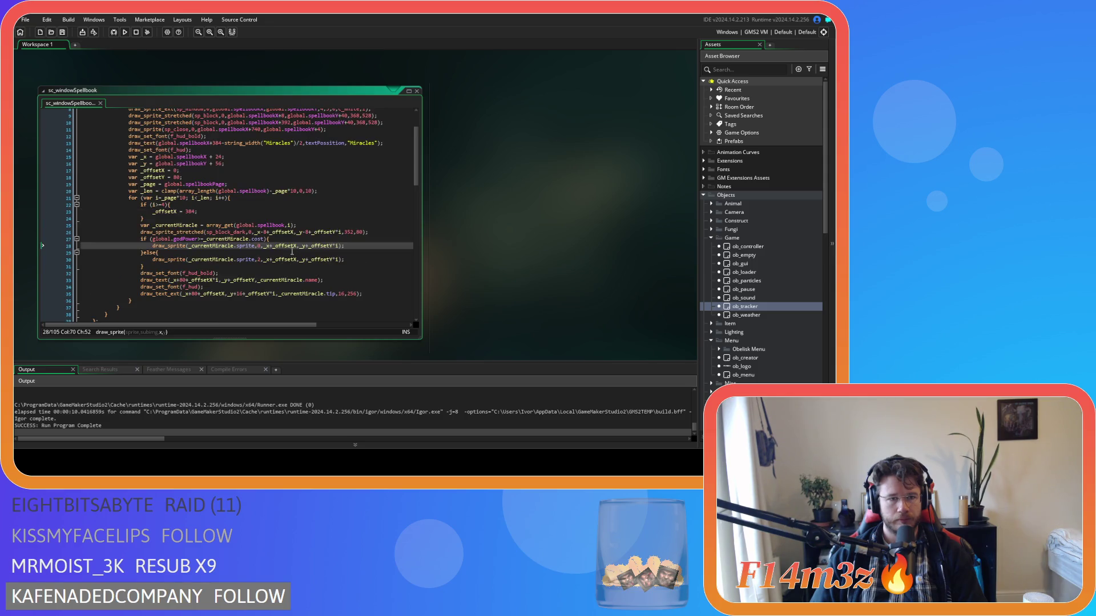
pyautogui.click(271, 239)
pyautogui.scroll(2, 271, 236)
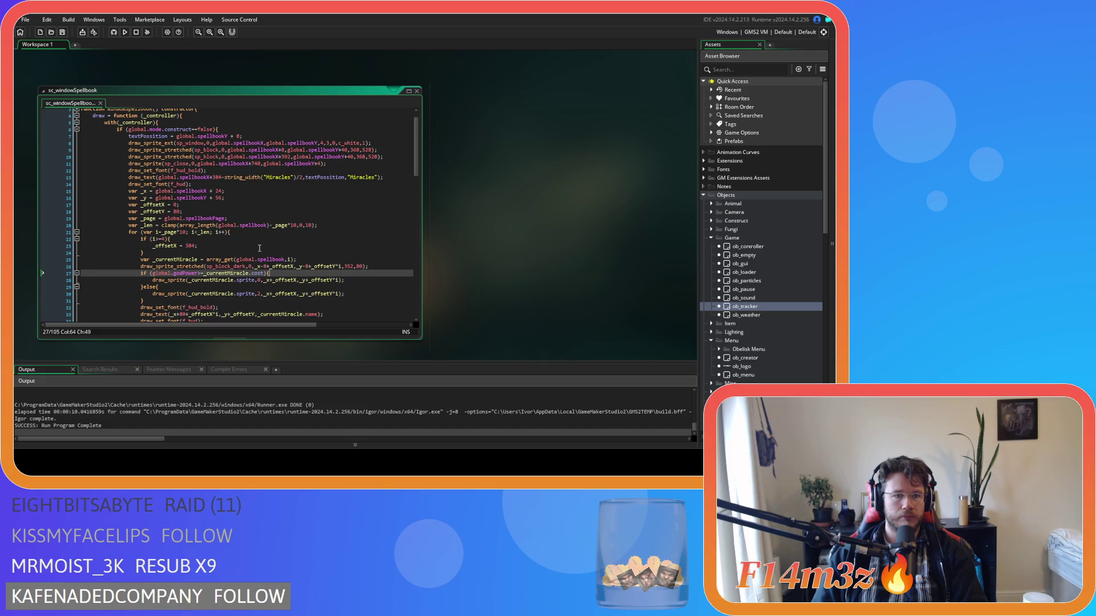
pyautogui.scroll(-1, 259, 248)
pyautogui.scroll(-1, 259, 248)
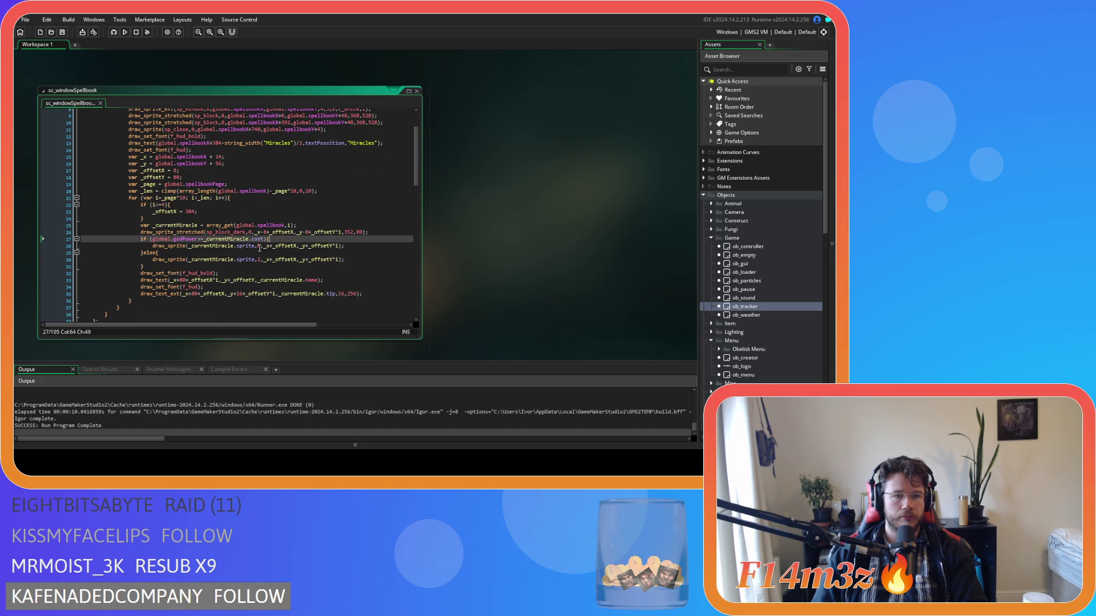
pyautogui.scroll(-1, 259, 249)
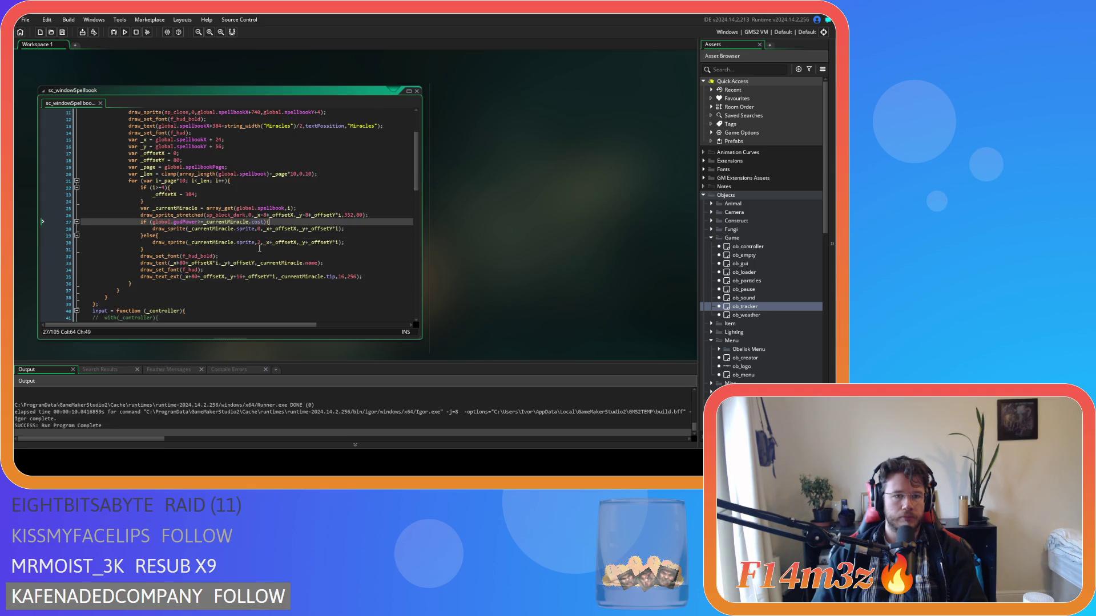
# Change the line-22 loop condition to 5 and start a 'var _zeroX' line below _offsetY
pyautogui.click(162, 187)
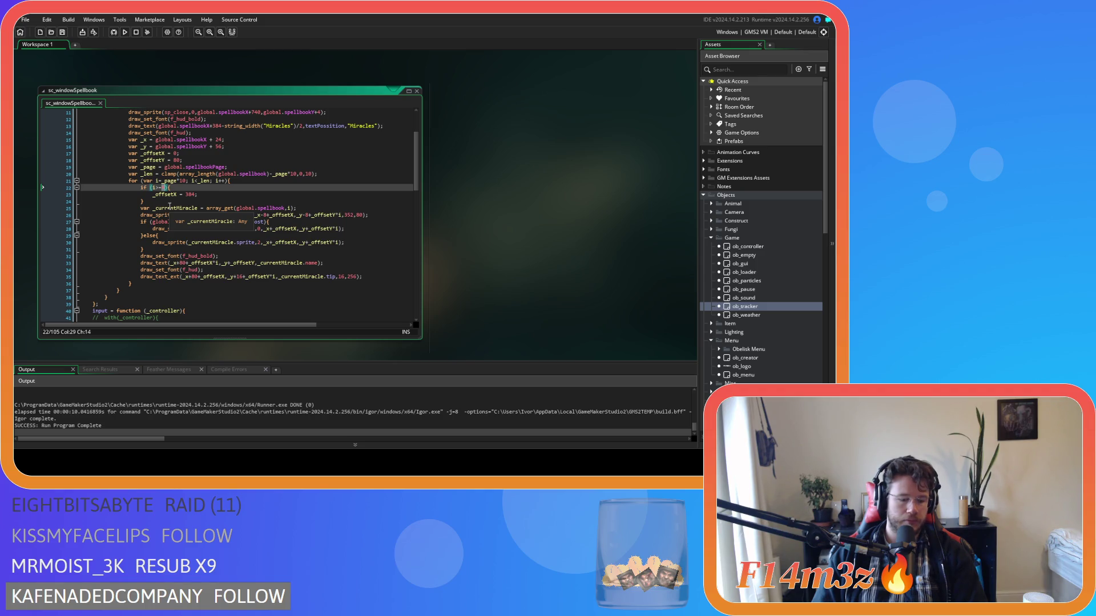
pyautogui.write('5')
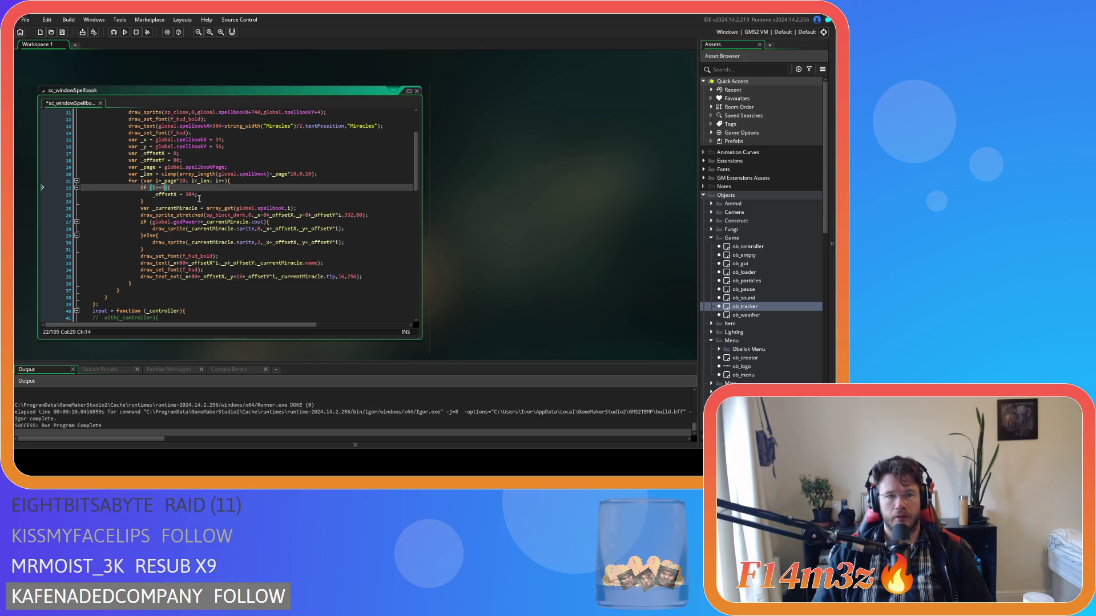
pyautogui.click(198, 161)
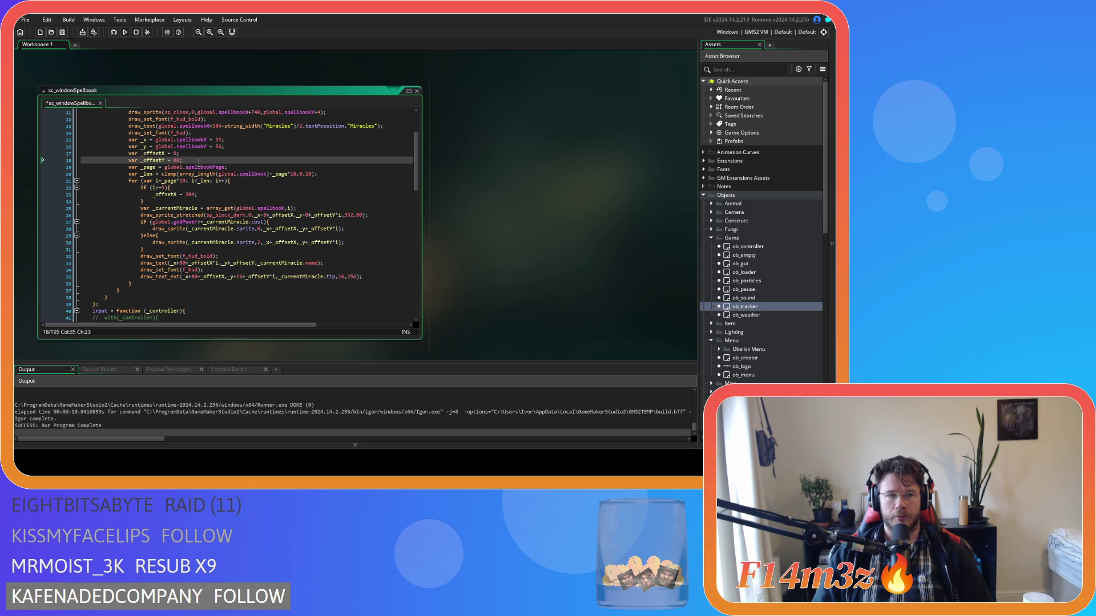
pyautogui.press('Left')
pyautogui.press('Left')
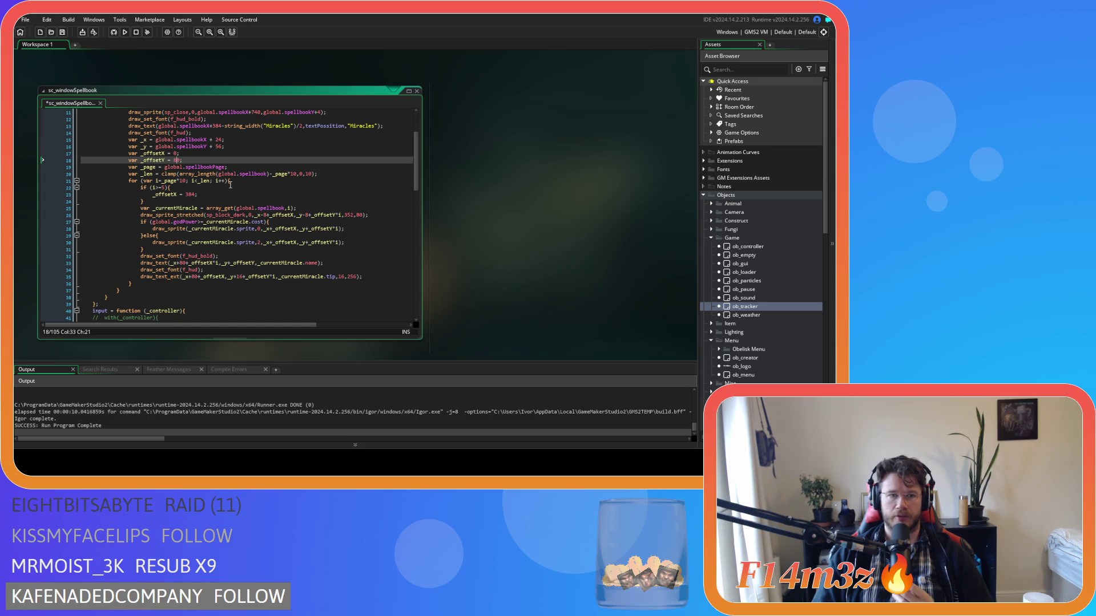
pyautogui.write('8')
pyautogui.click(187, 189)
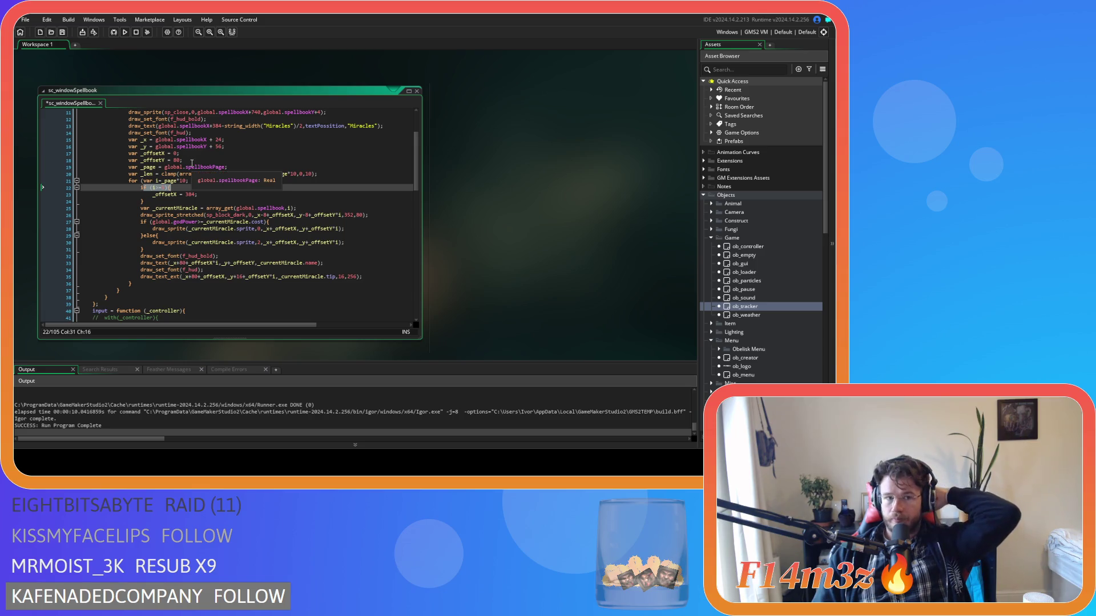
pyautogui.click(192, 161)
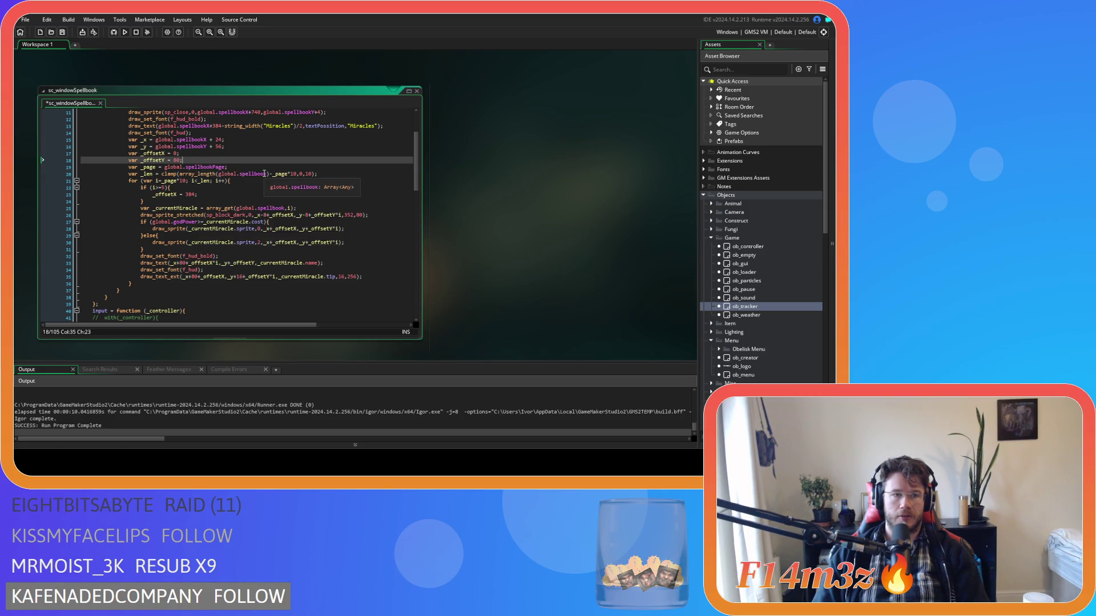
pyautogui.press('Return')
pyautogui.write('var ')
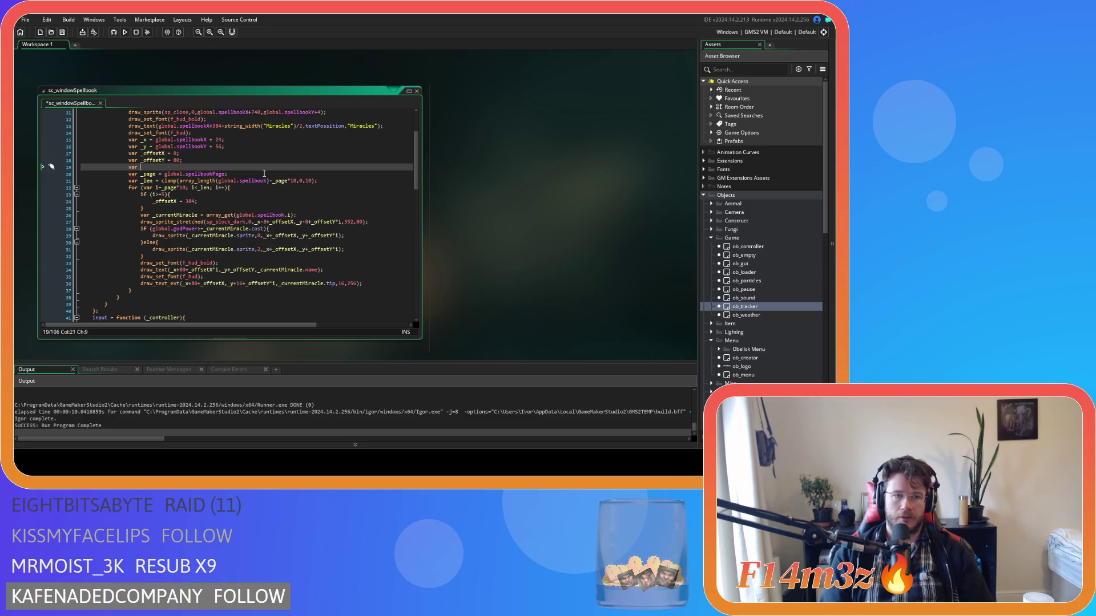
pyautogui.write('_zero')
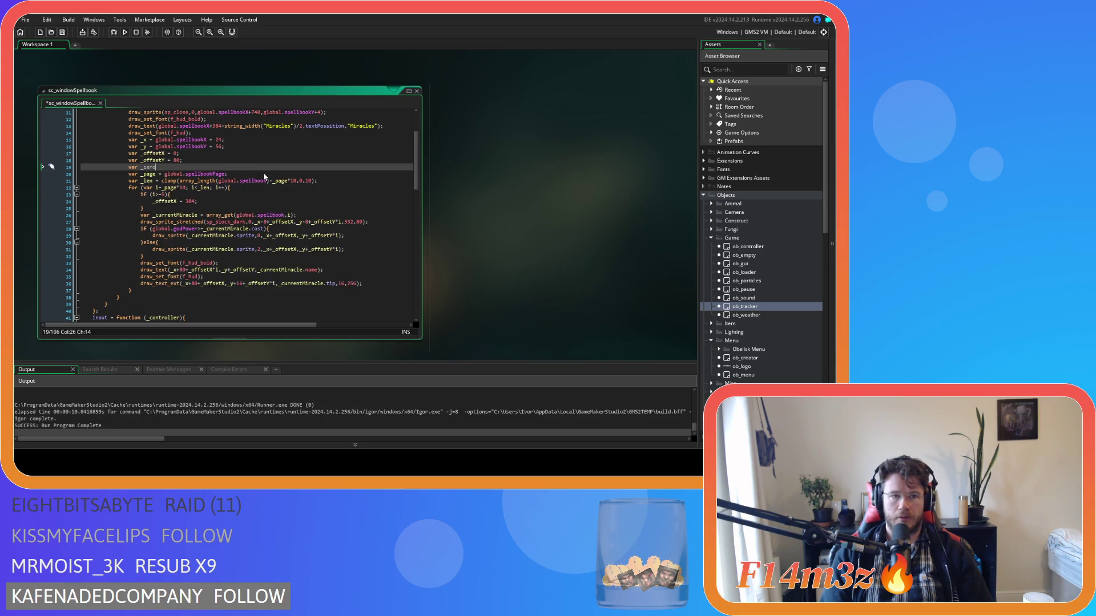
pyautogui.write('X =')
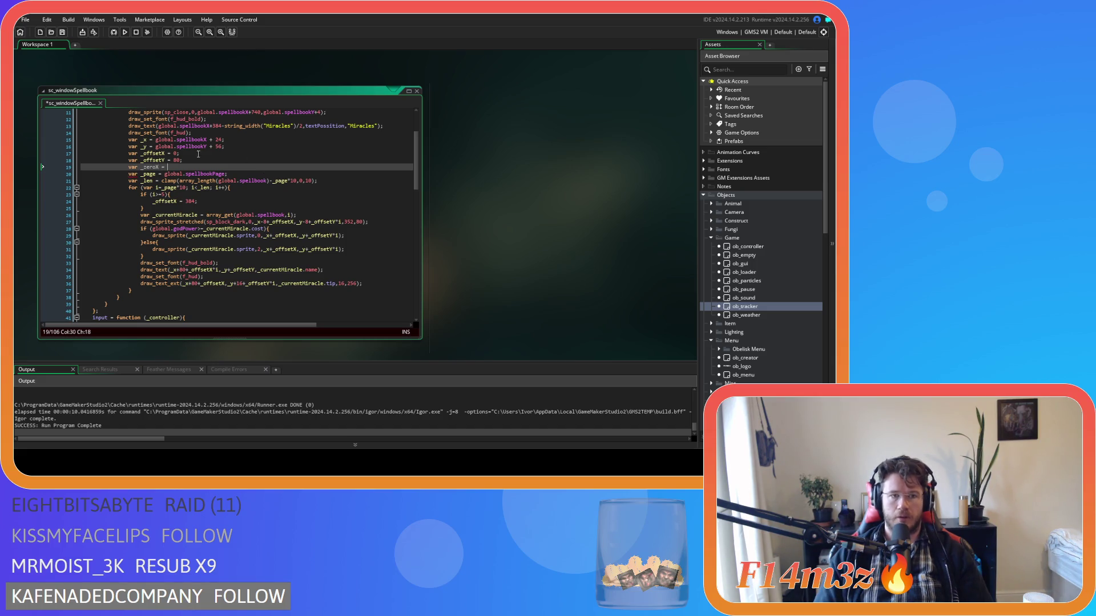
# Make line 19 read 'var _zeroY = _offsetY*5;' and save the script
pyautogui.click(156, 167)
pyautogui.press('Delete')
pyautogui.write('Y')
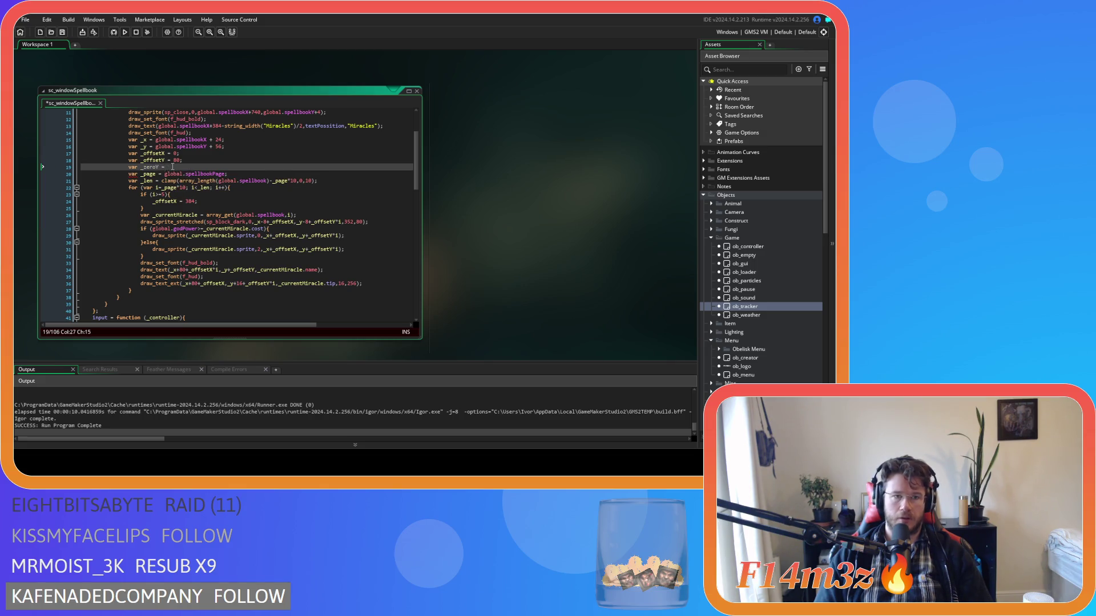
pyautogui.click(166, 161)
pyautogui.click(178, 170)
pyautogui.write('_offsetY')
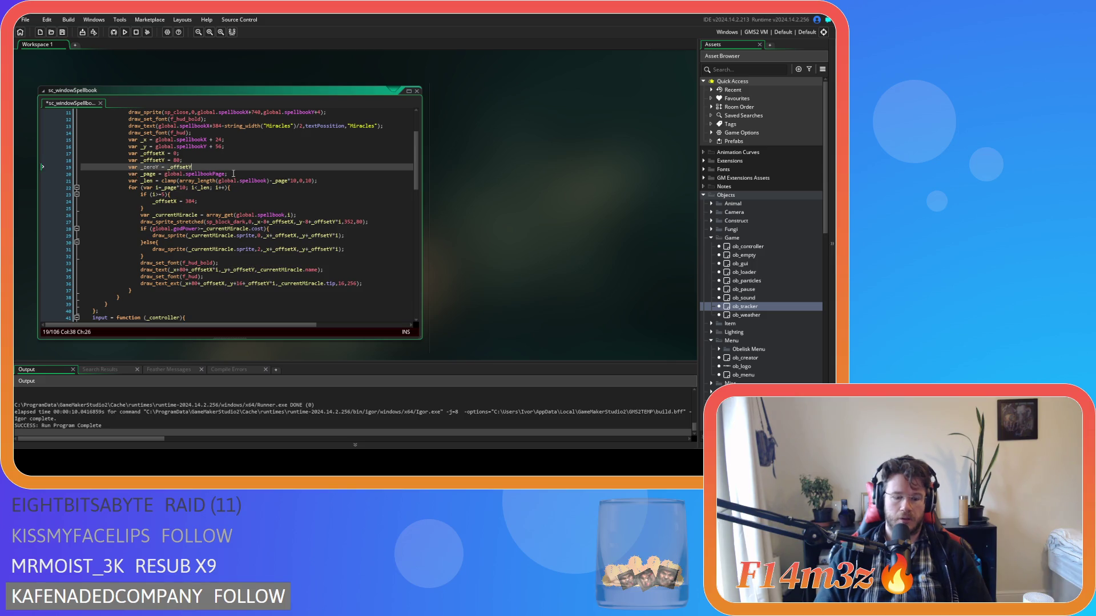
pyautogui.write('*5;')
pyautogui.hotkey('ctrl', 's')
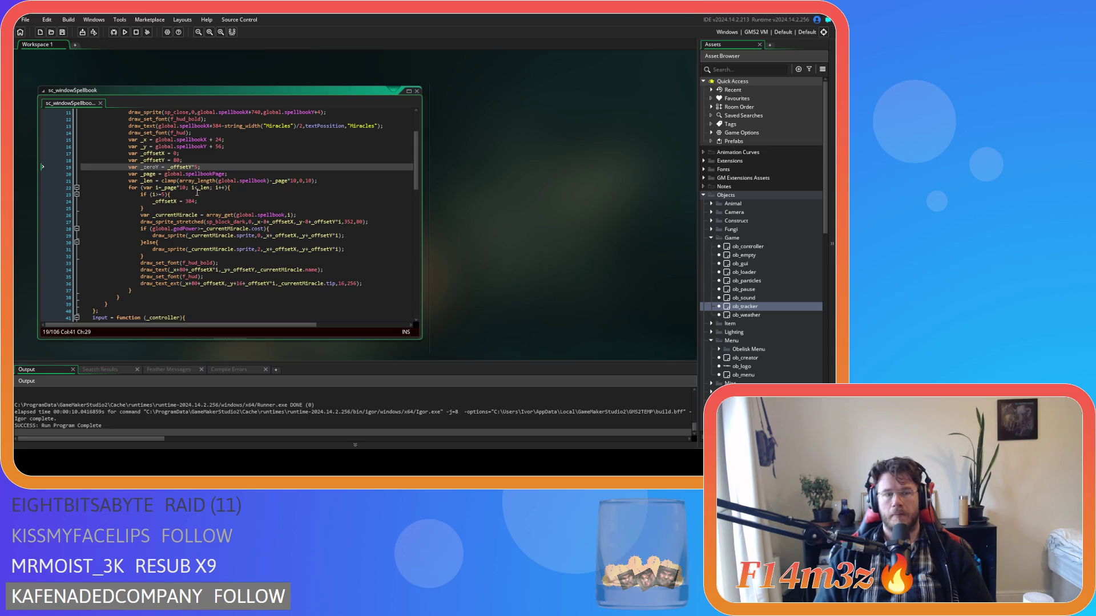
# Add '_zeroY = _offsetY*5;' below '_offsetX = 384;', reset the declaration to 'var _zeroY = 0;', and save
pyautogui.moveTo(210, 213)
pyautogui.moveTo(241, 222)
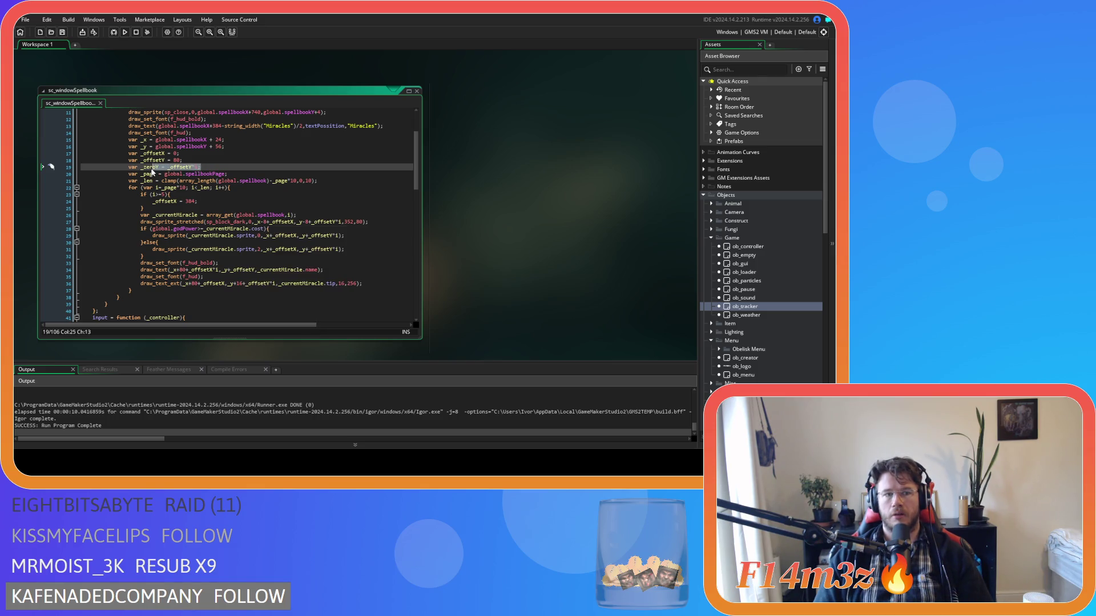
pyautogui.click(216, 203)
pyautogui.press('Return')
pyautogui.write('_zeroY = _offsetY*5;')
pyautogui.press('Up')
pyautogui.press('Up')
pyautogui.press('Up')
pyautogui.hotkey('shift', 'Left')
pyautogui.hotkey('shift', 'Left')
pyautogui.hotkey('shift', 'Left')
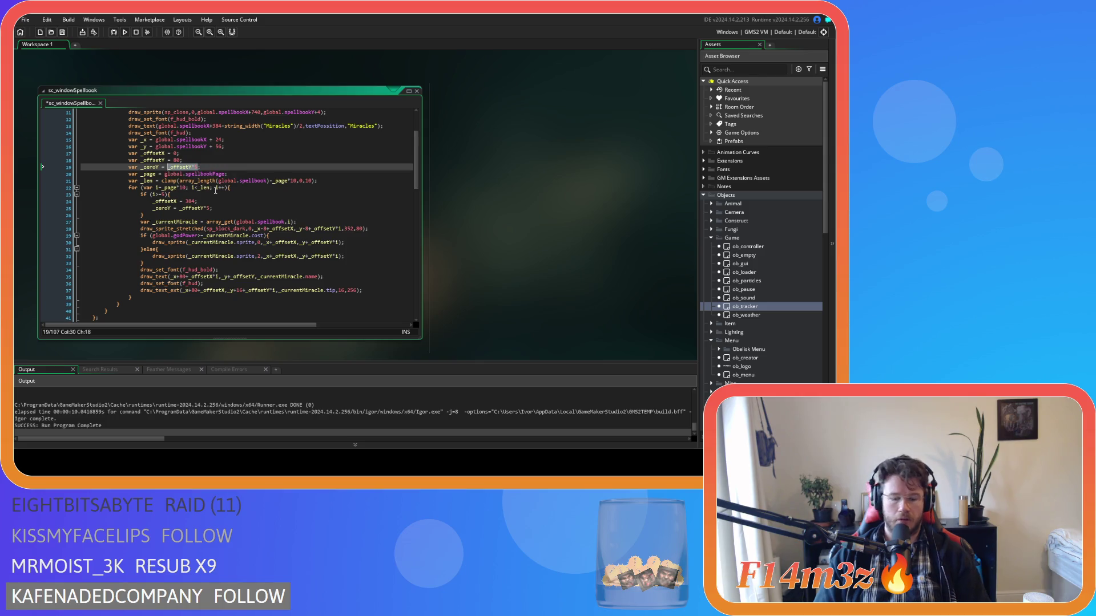
pyautogui.write('0')
pyautogui.click(221, 210)
pyautogui.hotkey('ctrl', 's')
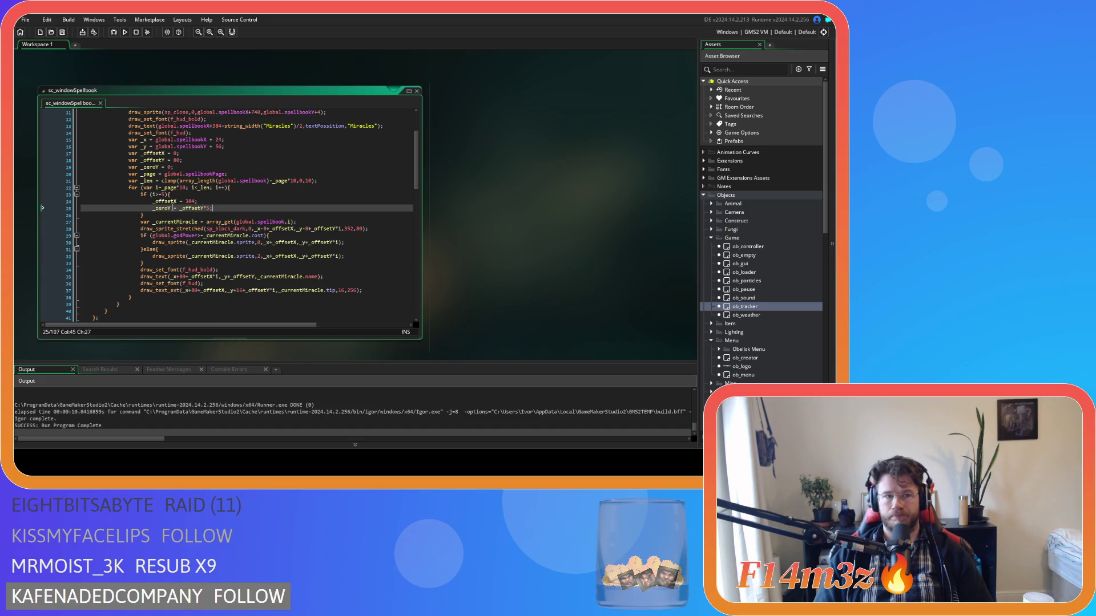
# Change 'if (i=5)' to 'if (i==5)' and save the script
pyautogui.click(158, 195)
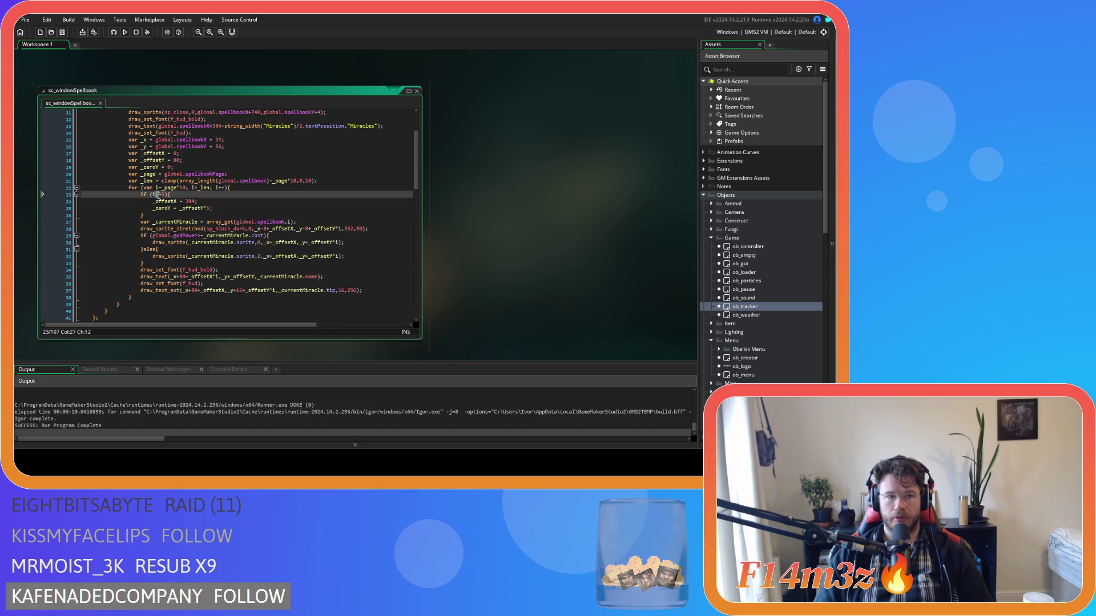
pyautogui.write('==')
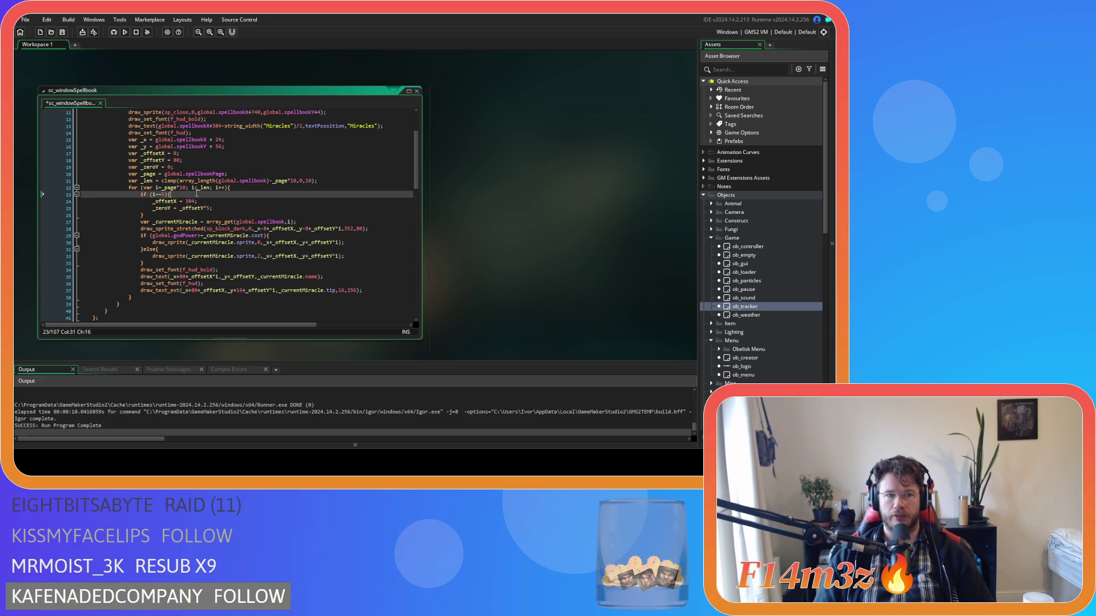
pyautogui.hotkey('ctrl', 's')
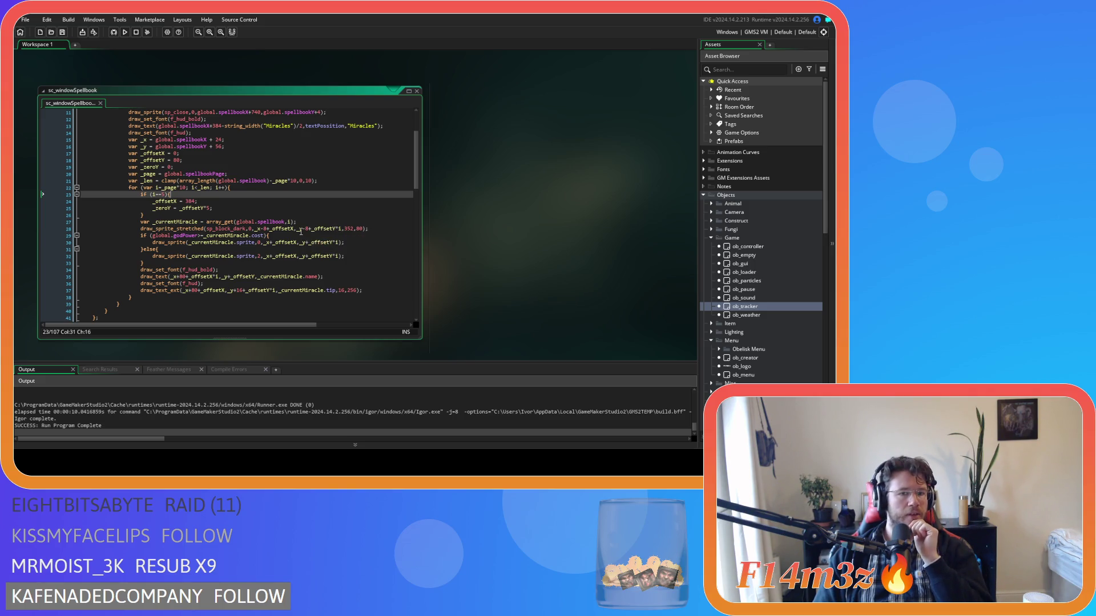
# Subtract _zeroY from the y positions of the miracle draw calls on lines 28–37, save, and run
pyautogui.click(306, 229)
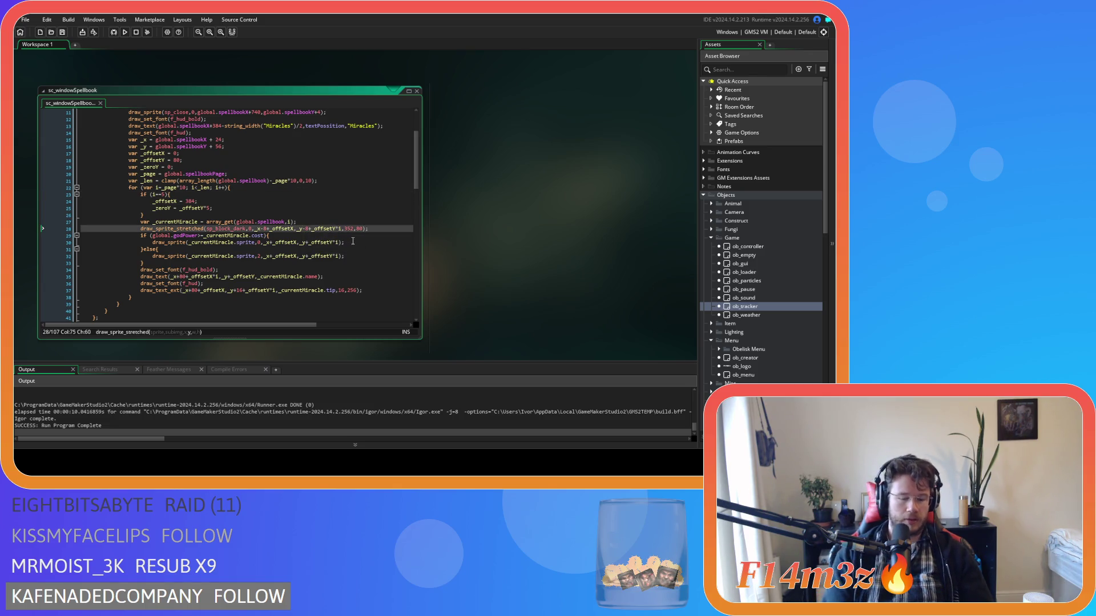
pyautogui.write('(')
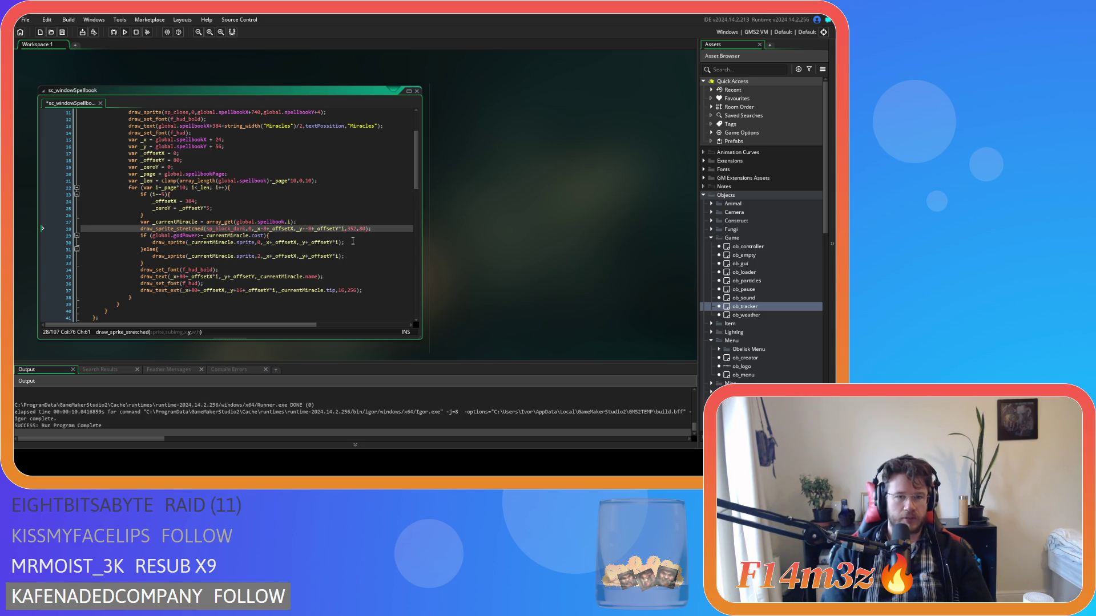
pyautogui.write('_zero')
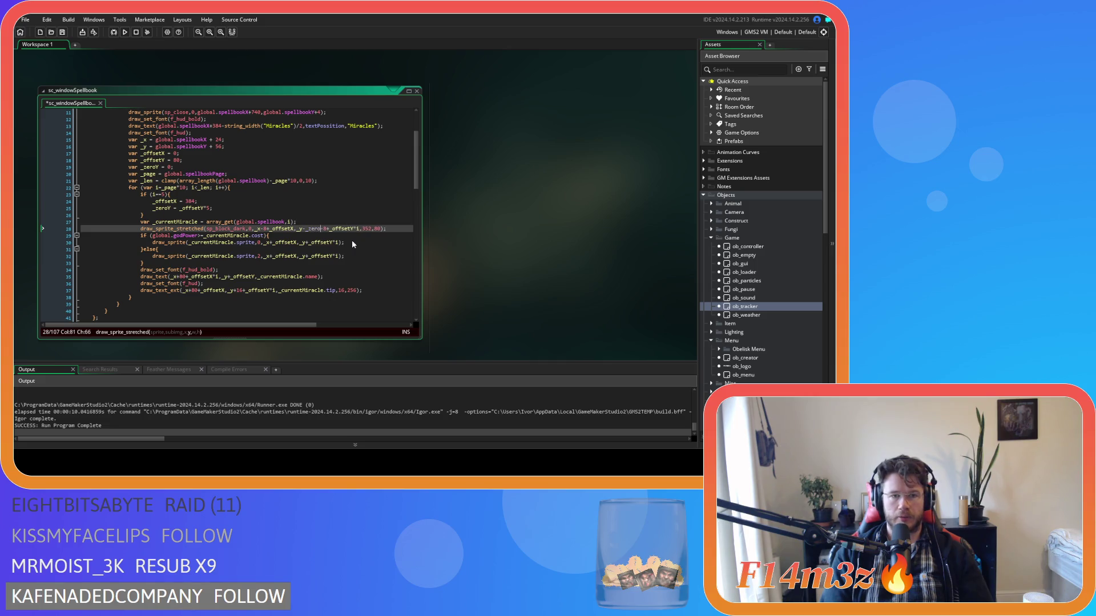
pyautogui.write('Y')
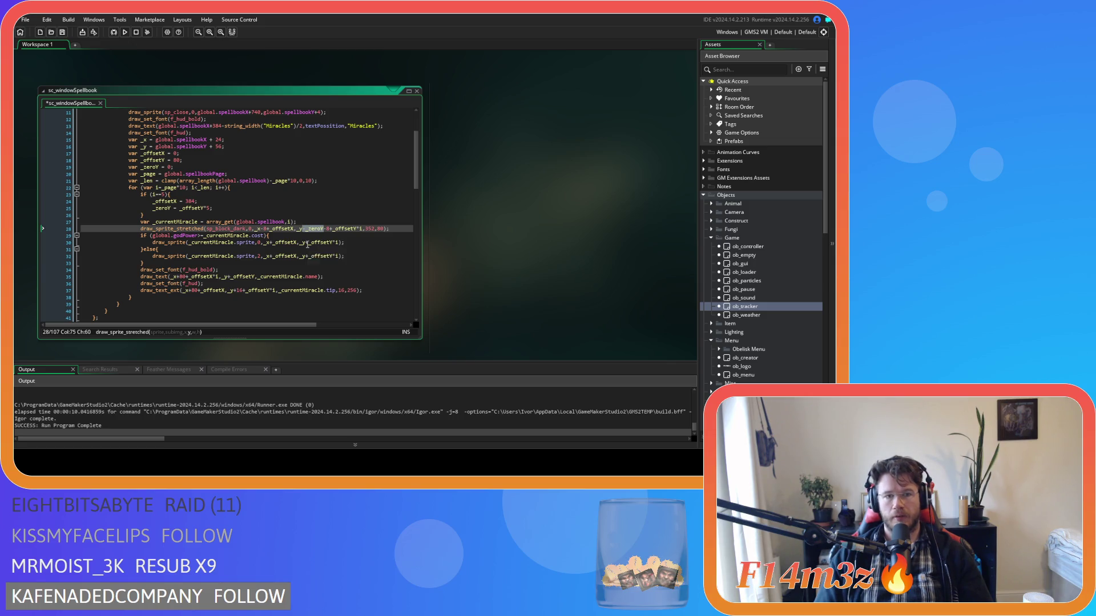
pyautogui.press('Down')
pyautogui.press('Down')
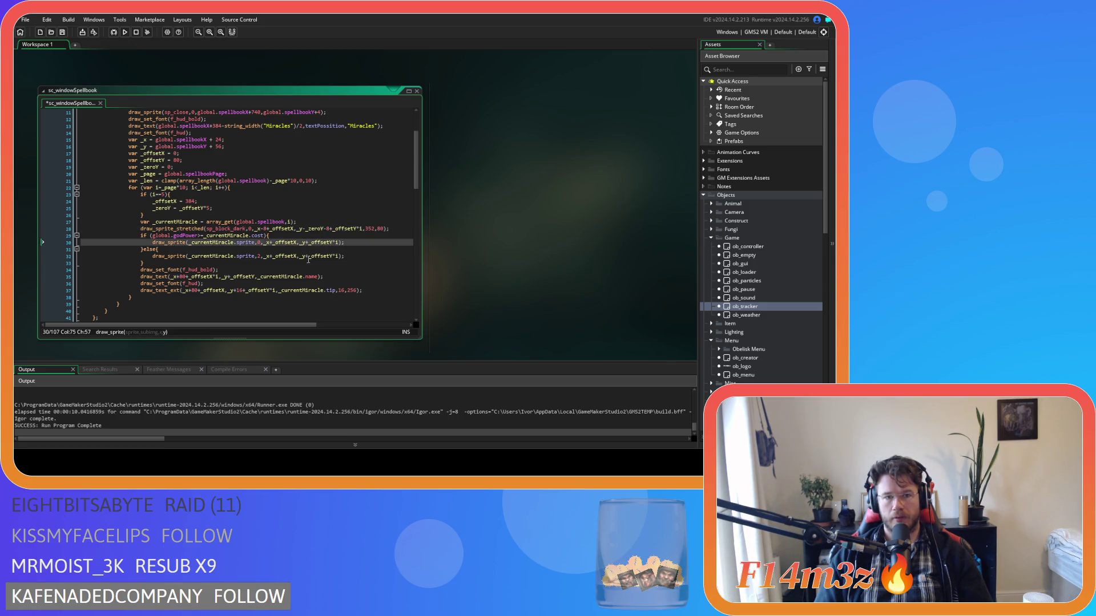
pyautogui.write('-_zeroY')
pyautogui.click(305, 256)
pyautogui.write('-_zeroY')
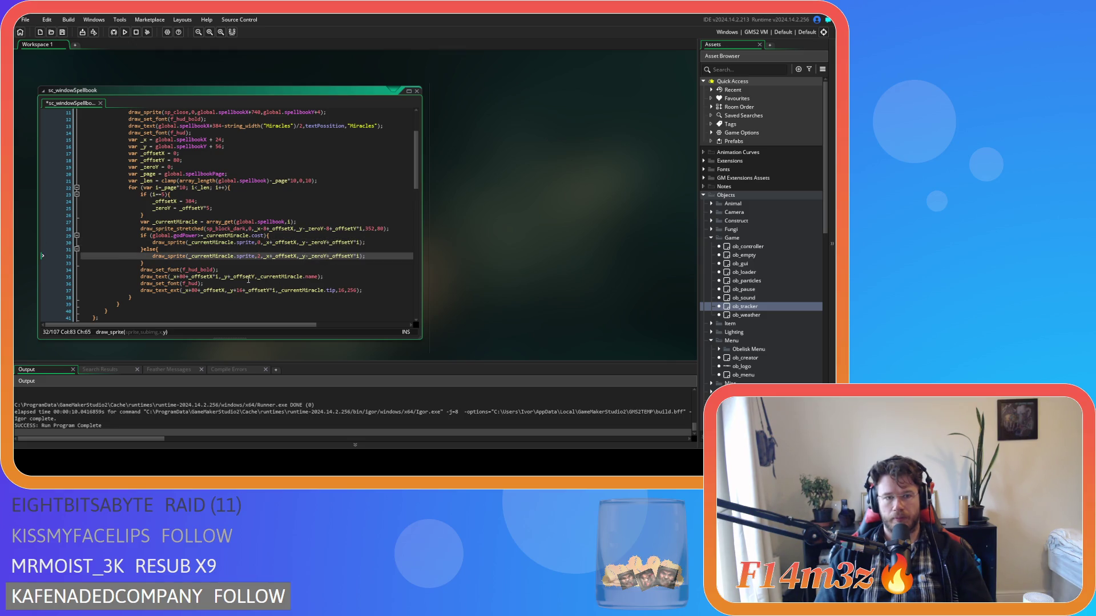
pyautogui.click(229, 277)
pyautogui.write('-_zeroY')
pyautogui.click(233, 290)
pyautogui.write('-_zeroY')
pyautogui.hotkey('ctrl', 's')
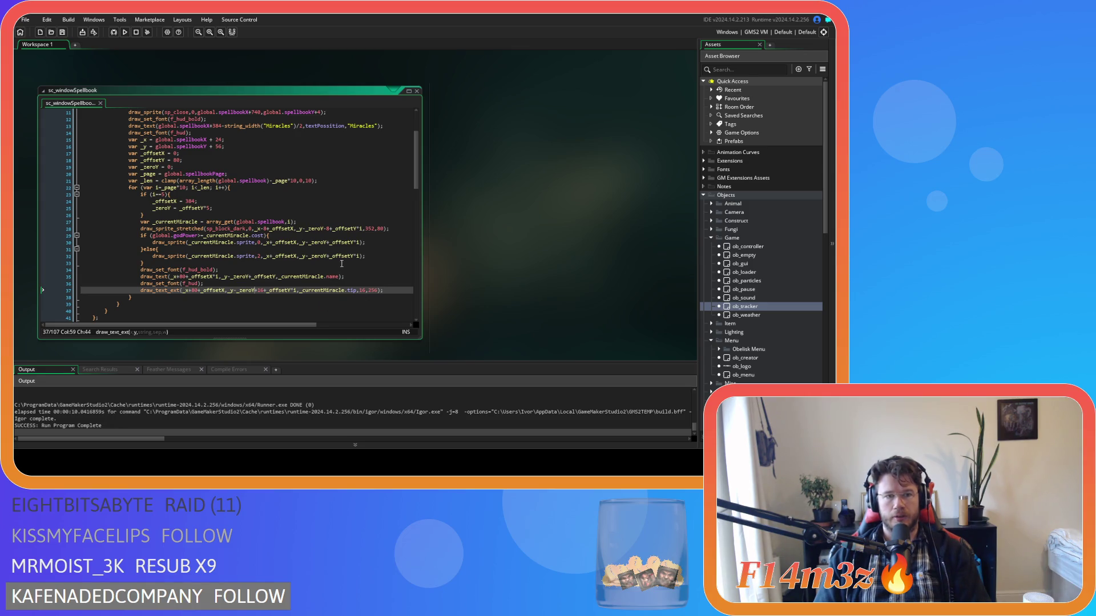
pyautogui.press('F5')
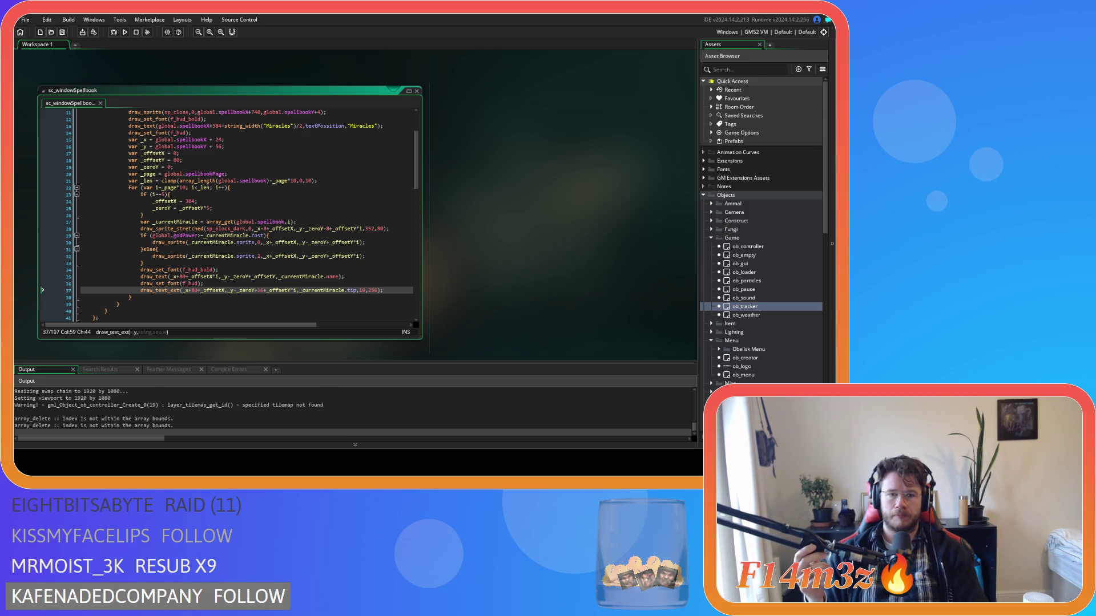
# Offset the line-30 miracle icon draw_sprite call by +32 on x and y
pyautogui.doubleClick(262, 290)
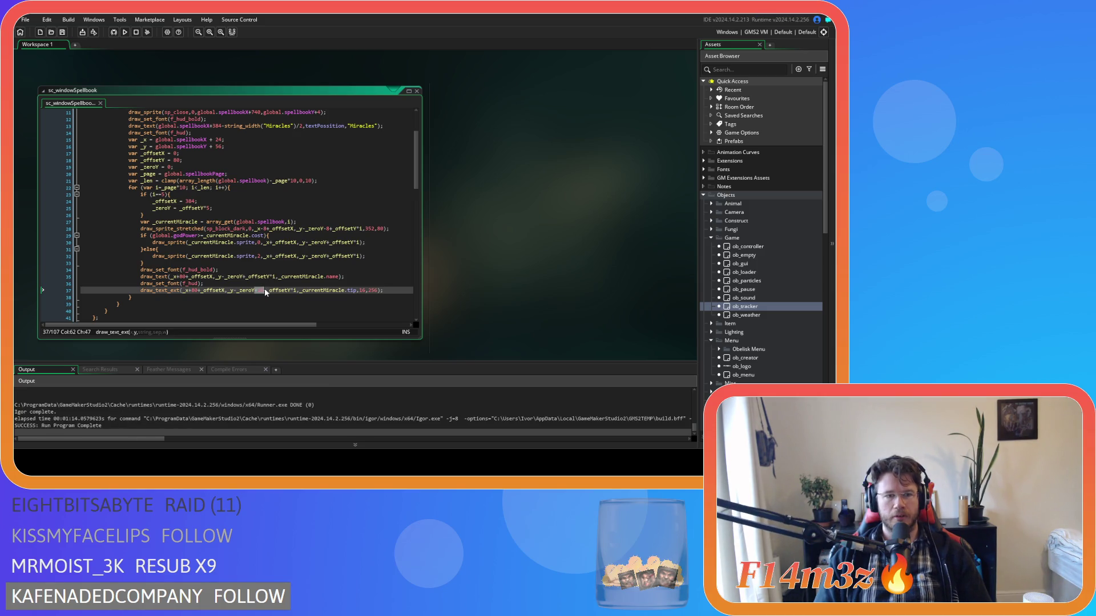
pyautogui.scroll(1, 265, 289)
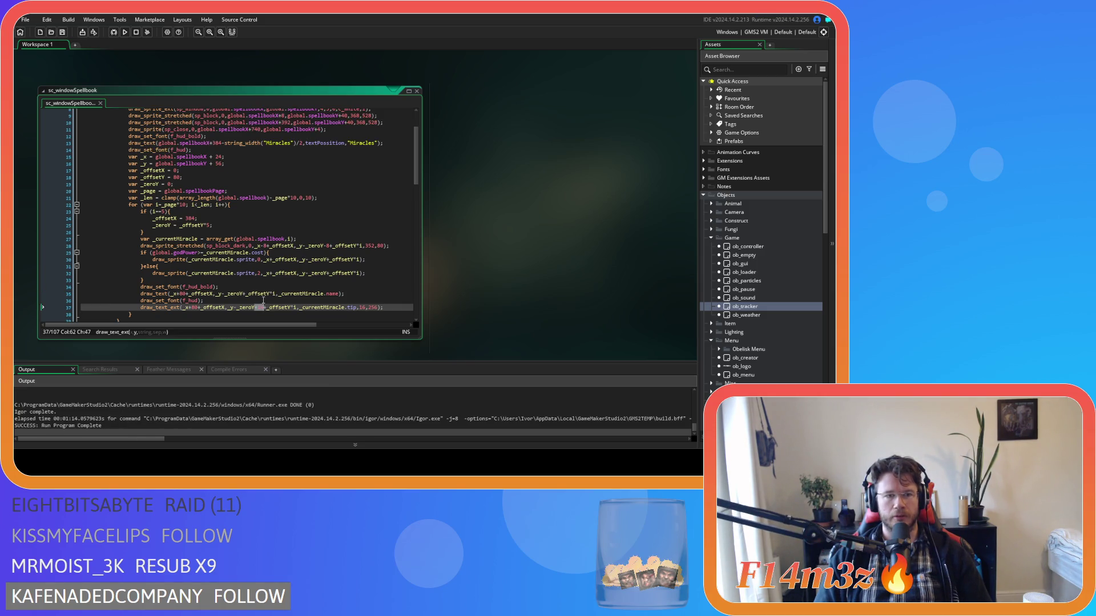
pyautogui.scroll(1, 263, 300)
pyautogui.scroll(-1, 263, 300)
pyautogui.scroll(3, 263, 299)
pyautogui.scroll(-4, 263, 299)
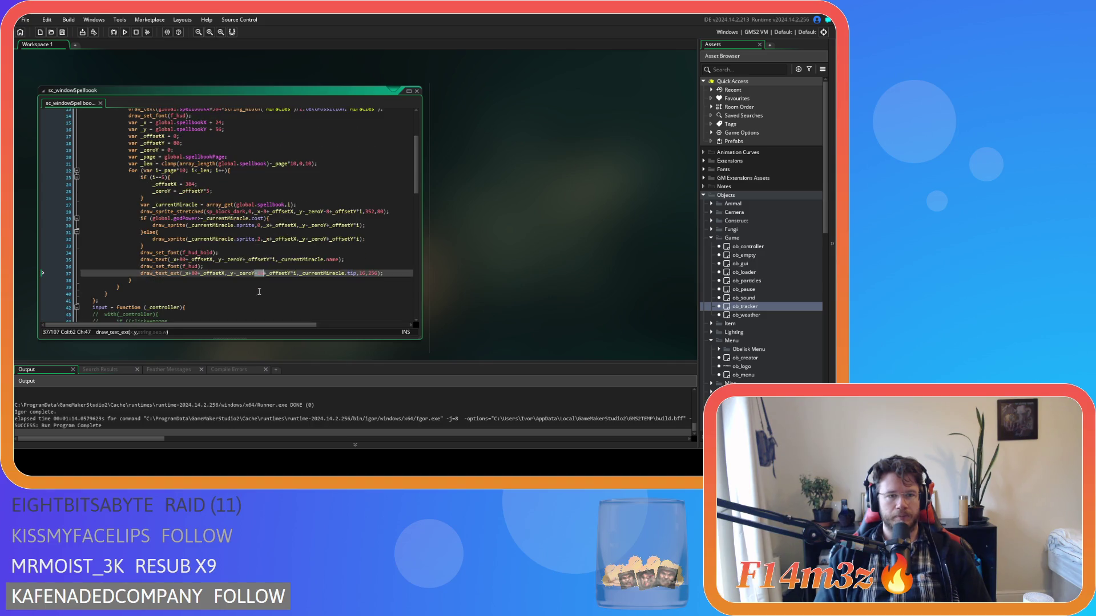
pyautogui.click(271, 225)
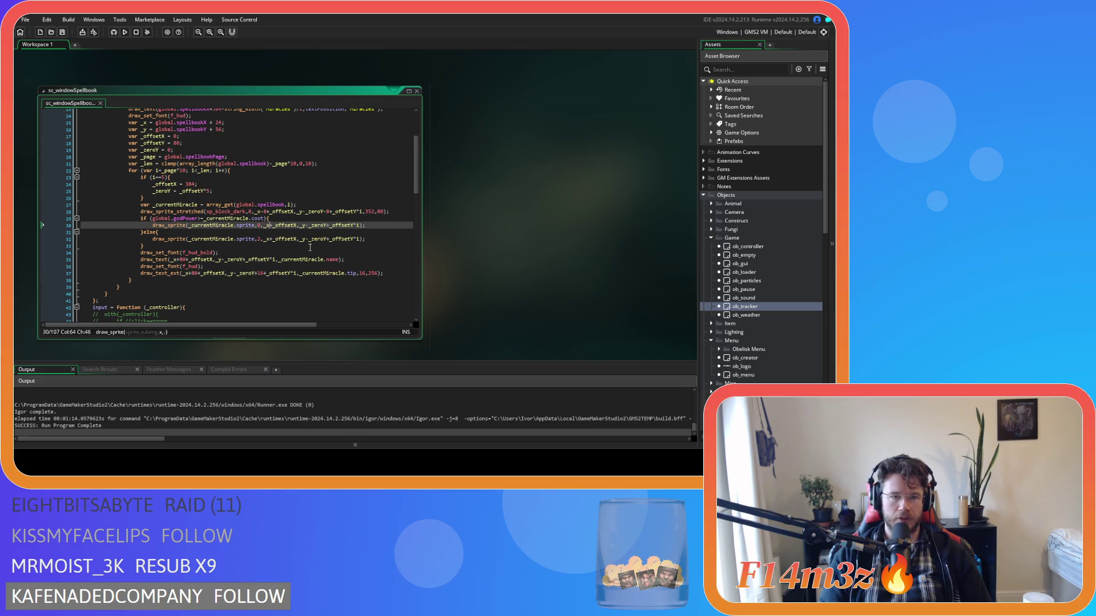
pyautogui.write('+32')
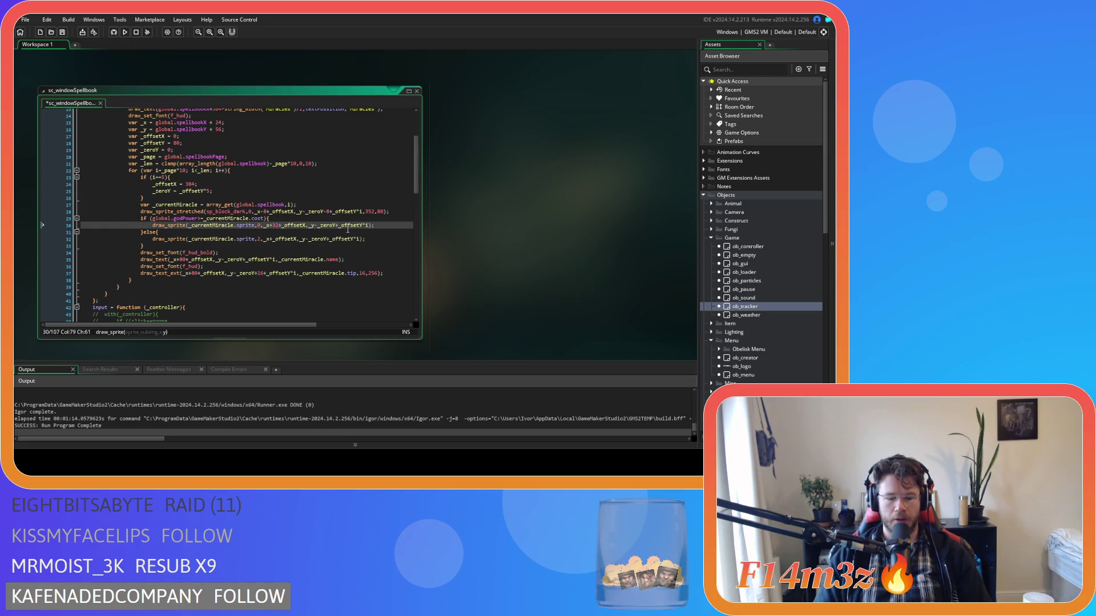
pyautogui.write('+32')
# Add +32 to the line-32 icon call's x and y, save, and rebuild the game
pyautogui.click(267, 239)
pyautogui.write('+32')
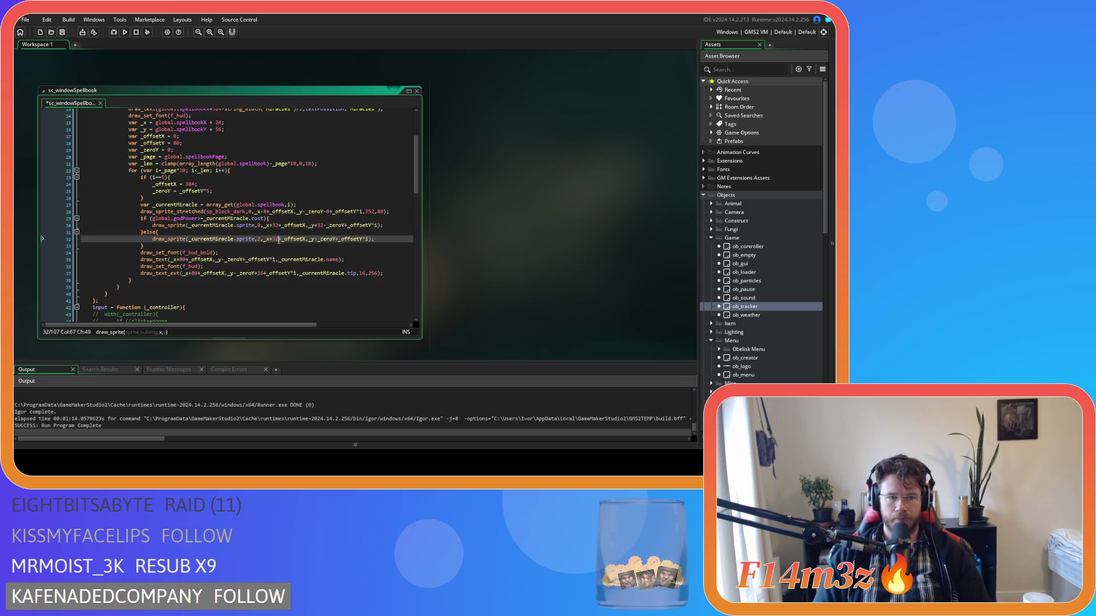
pyautogui.click(305, 239)
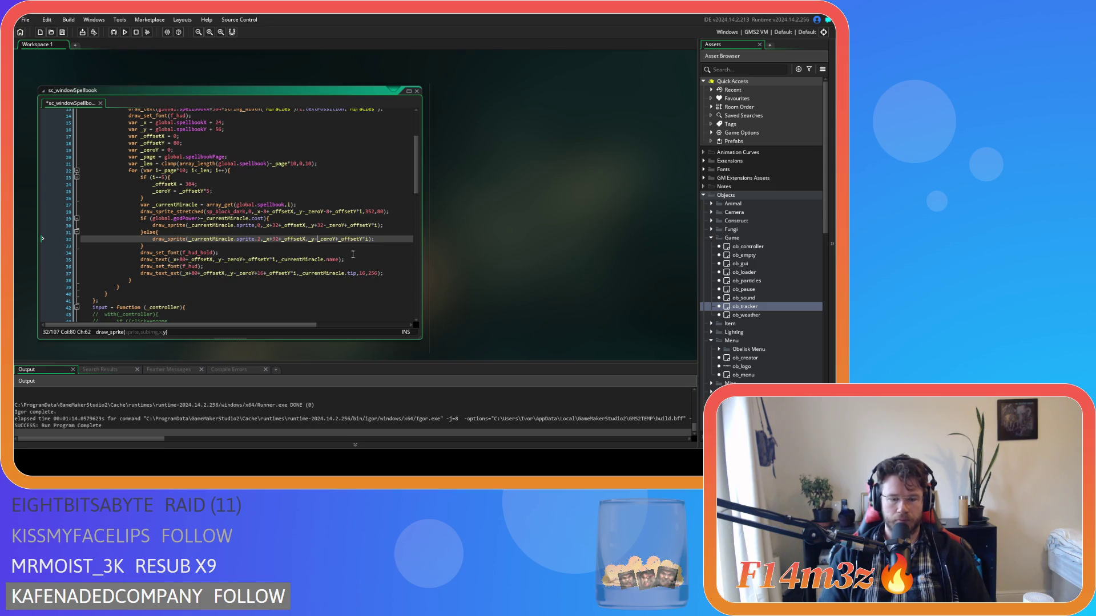
pyautogui.write('+32')
pyautogui.hotkey('ctrl', 's')
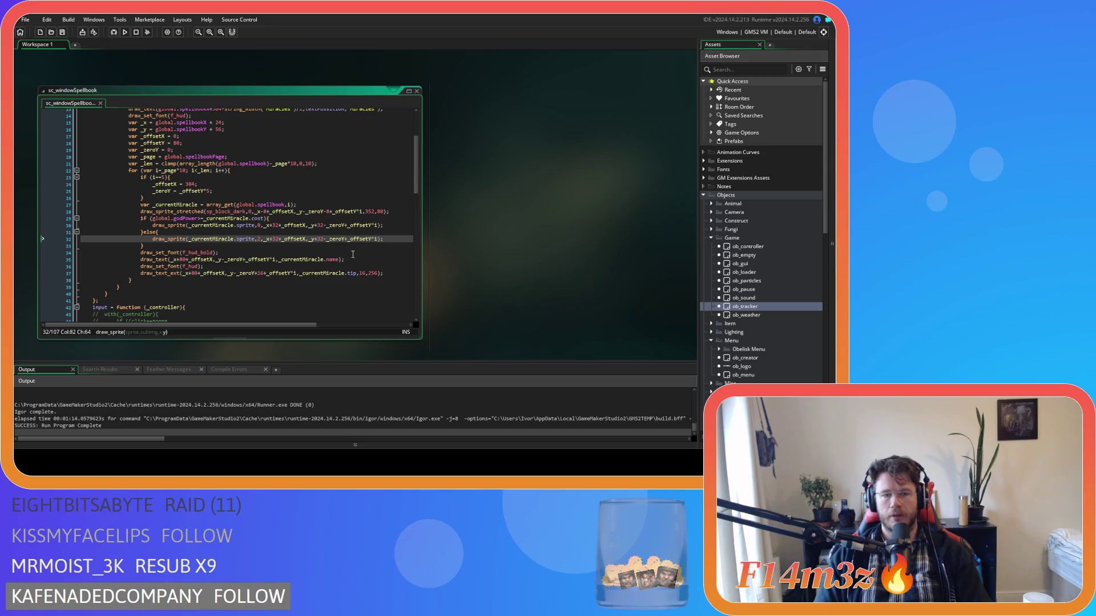
pyautogui.press('F5')
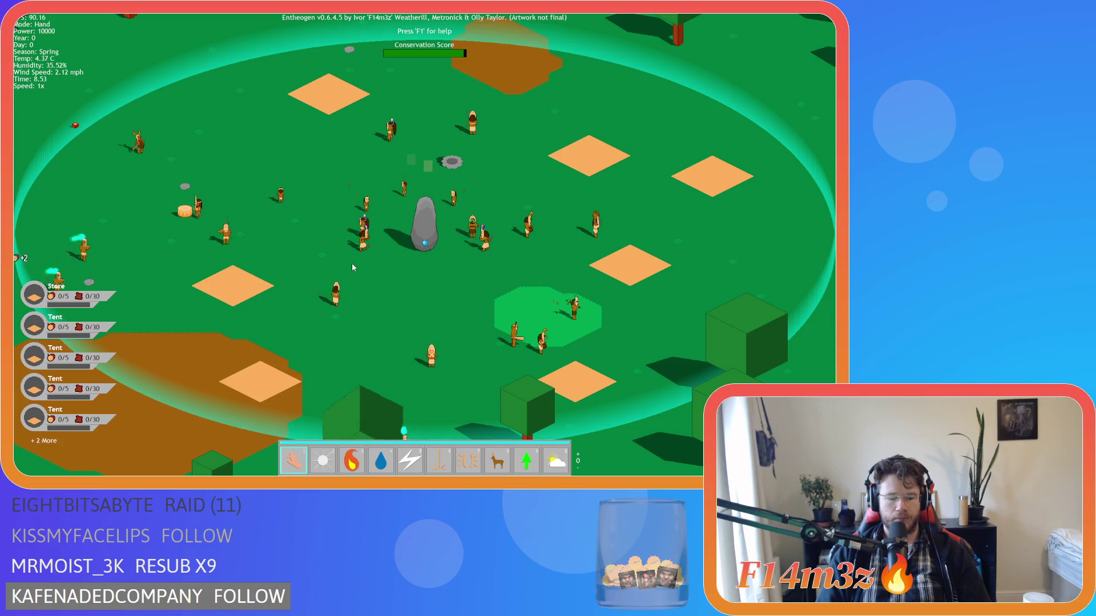
# Check the Miracles panel shows ten miracles in two columns, then quit Entheogen to the editor
pyautogui.press('F1')
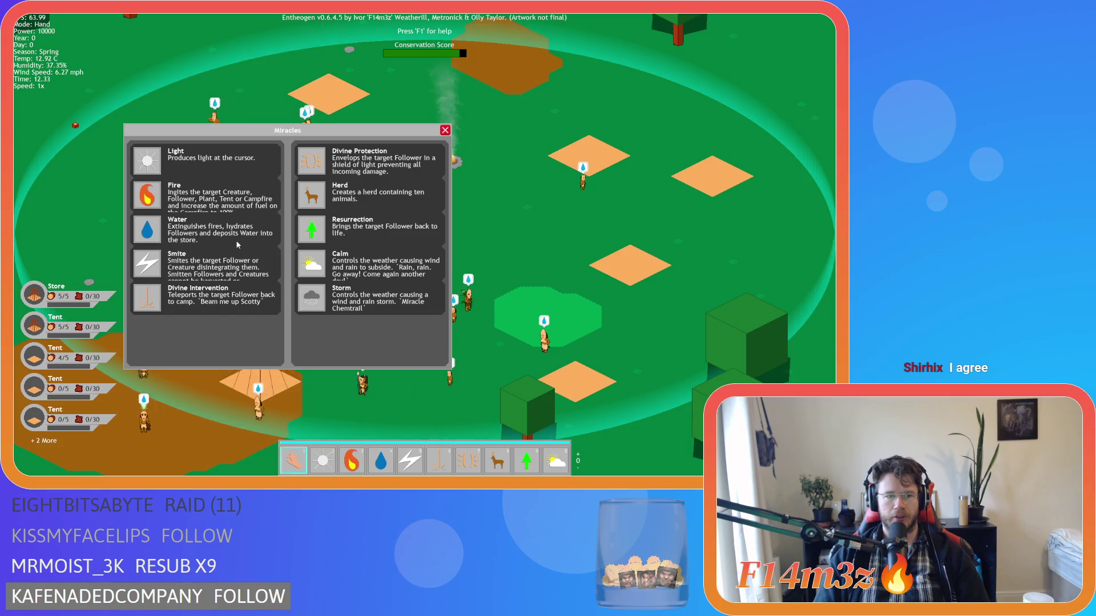
pyautogui.press('Escape')
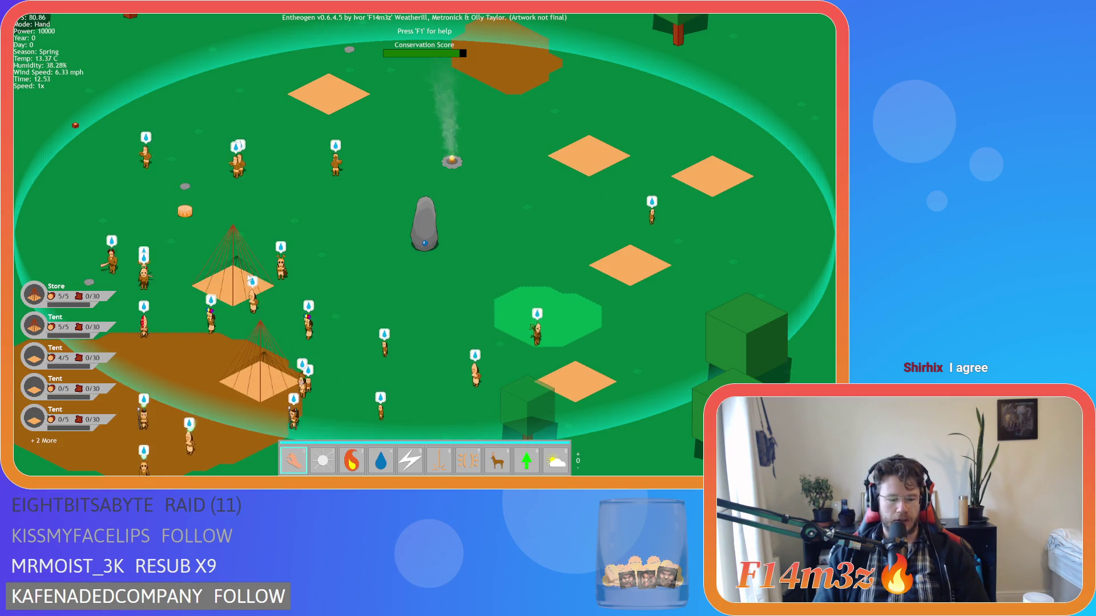
pyautogui.press('Escape')
pyautogui.press('y')
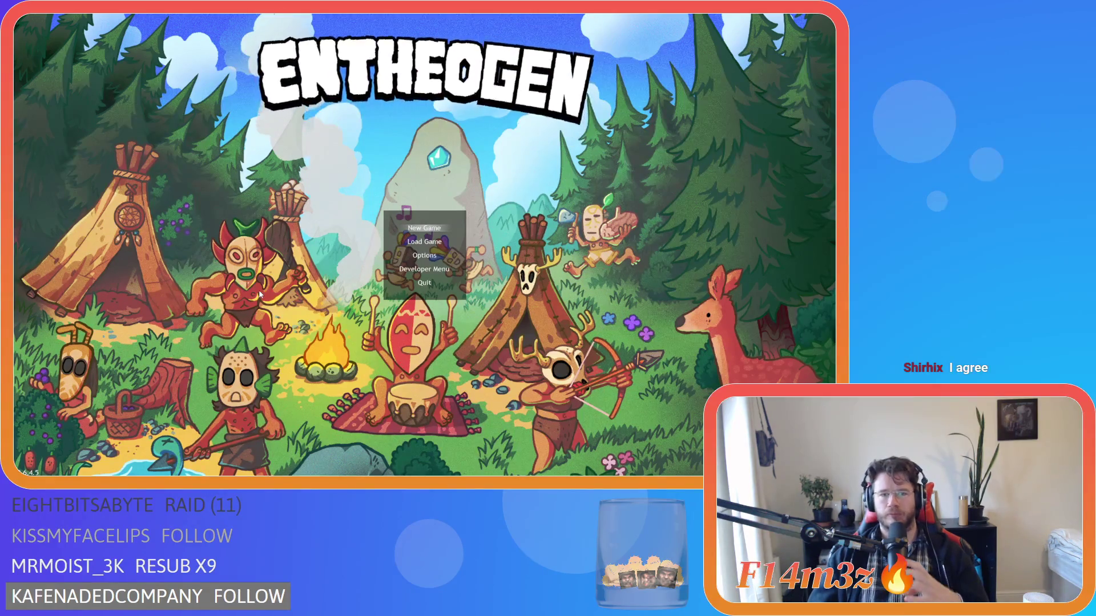
pyautogui.press('Escape')
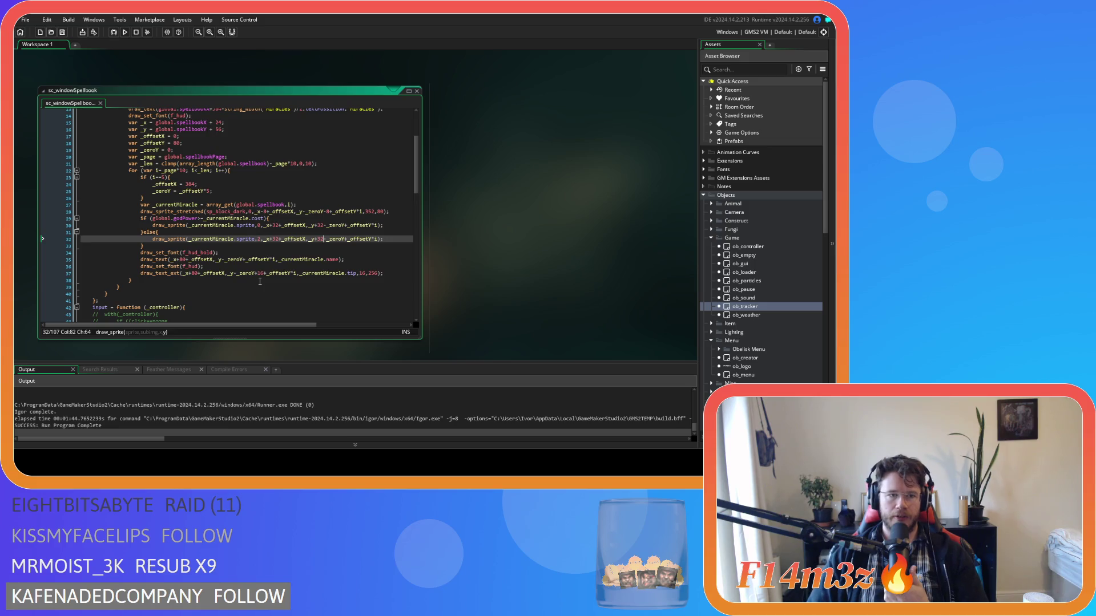
# Change _offsetY on line 18 to 96 and expand the Scripts > GUI > Hotbar folder
pyautogui.doubleClick(175, 143)
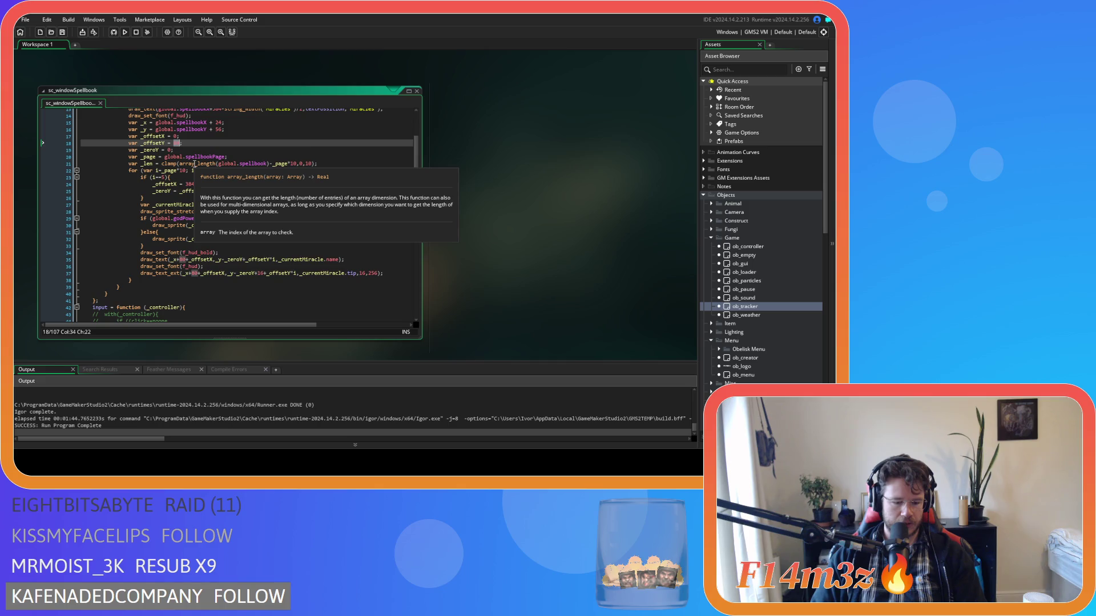
pyautogui.write('96')
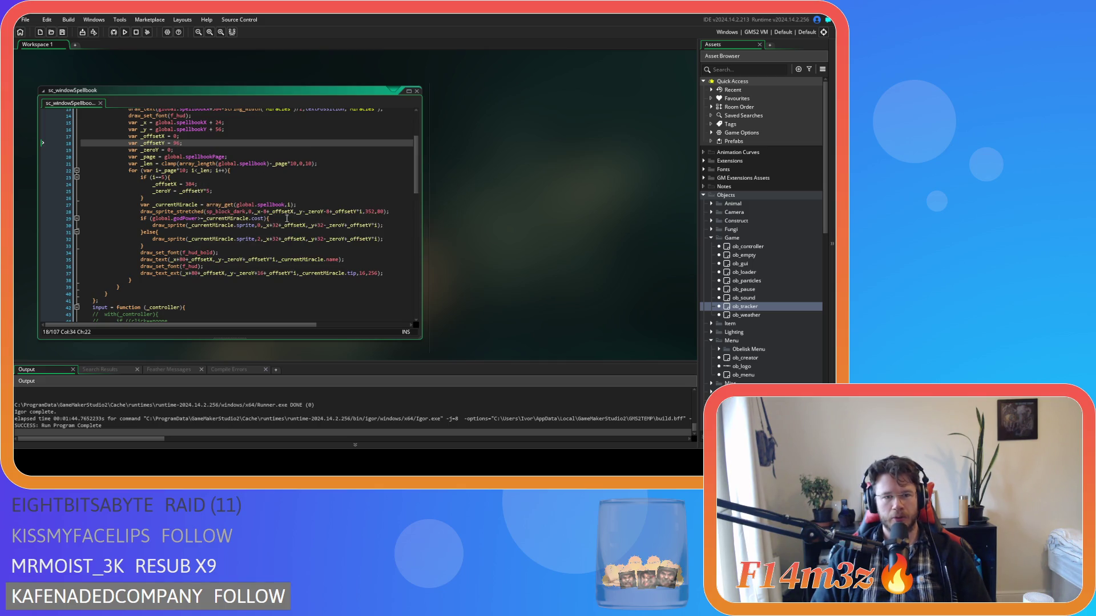
pyautogui.scroll(-3, 760, 358)
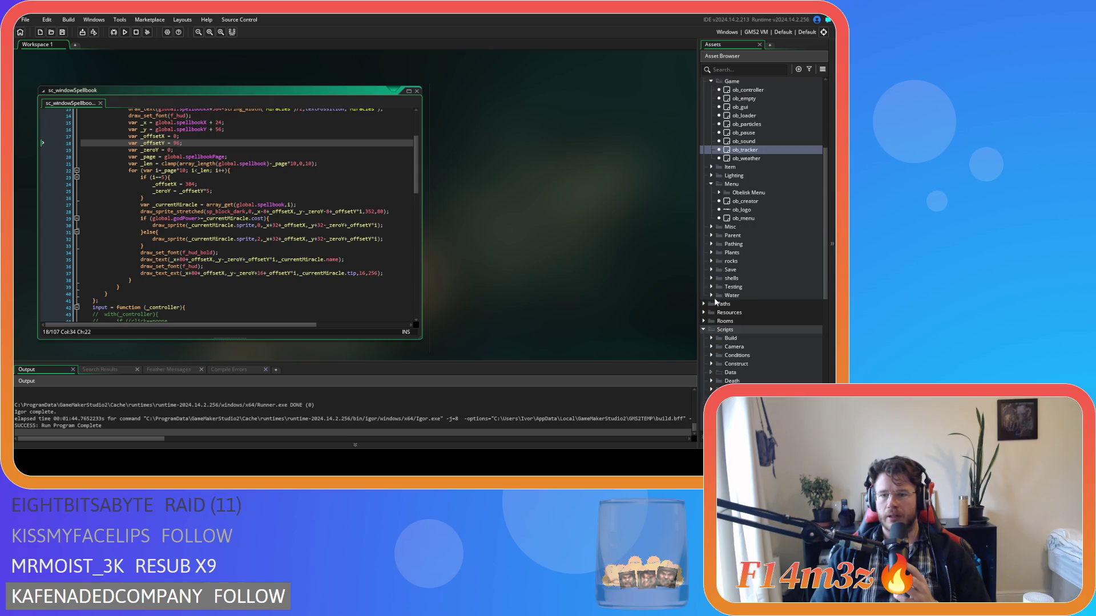
pyautogui.scroll(-4, 716, 309)
pyautogui.scroll(-3, 717, 337)
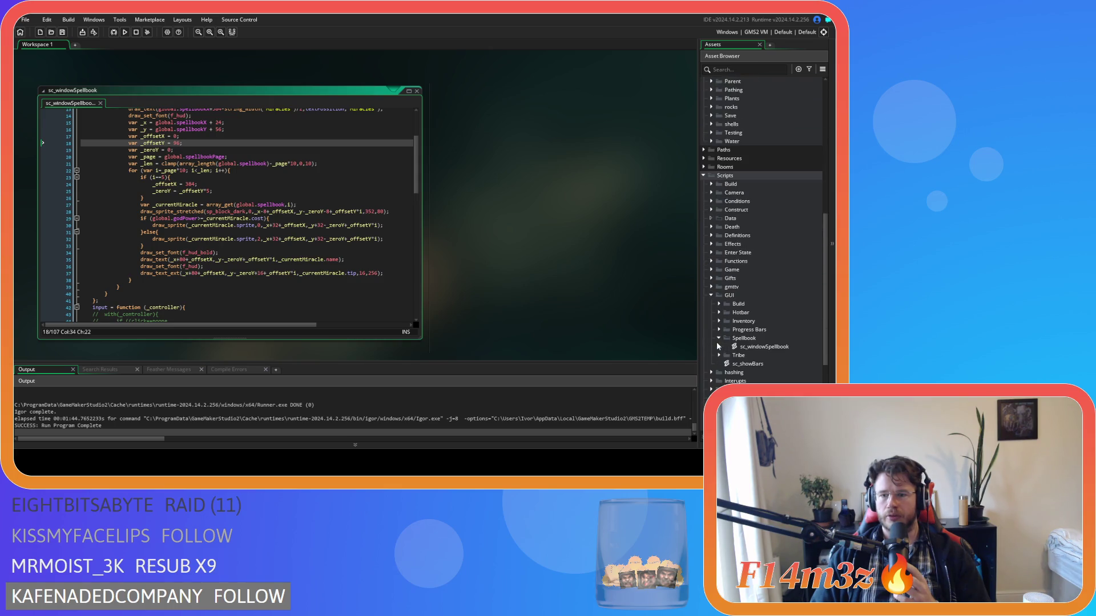
pyautogui.click(719, 312)
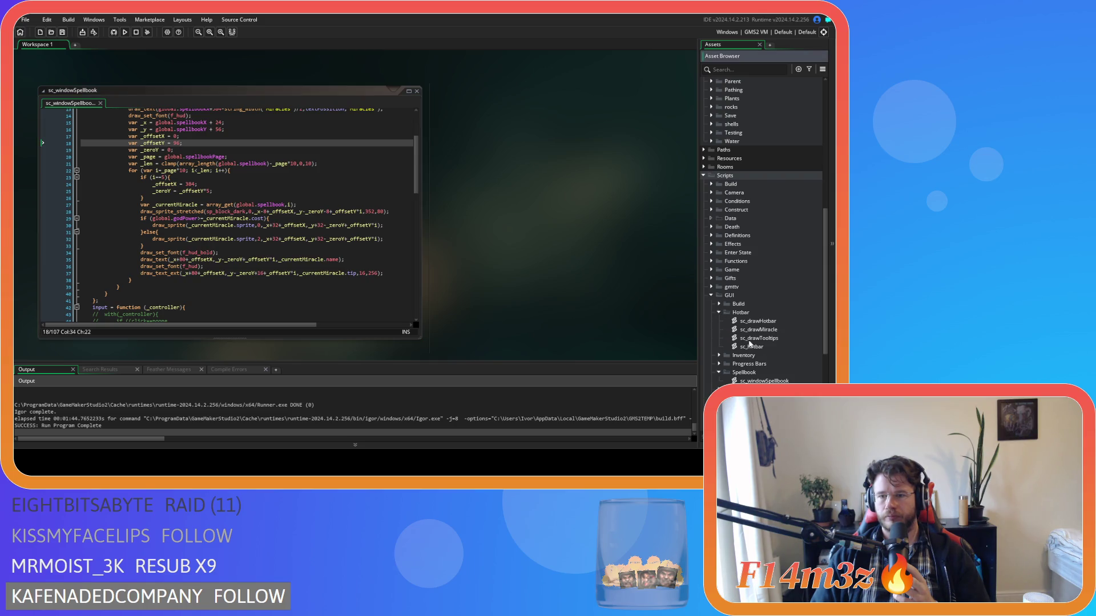
# Open sc_drawTooltips and select the 512 width in line 33's tooltip background call
pyautogui.doubleClick(750, 338)
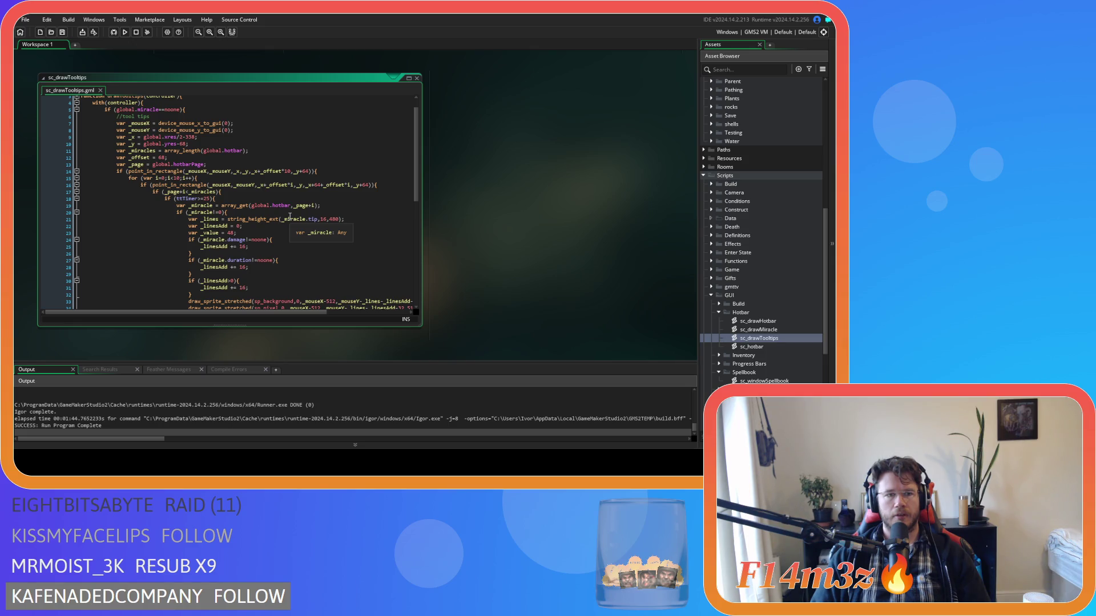
pyautogui.scroll(-1, 290, 217)
pyautogui.scroll(-3, 293, 229)
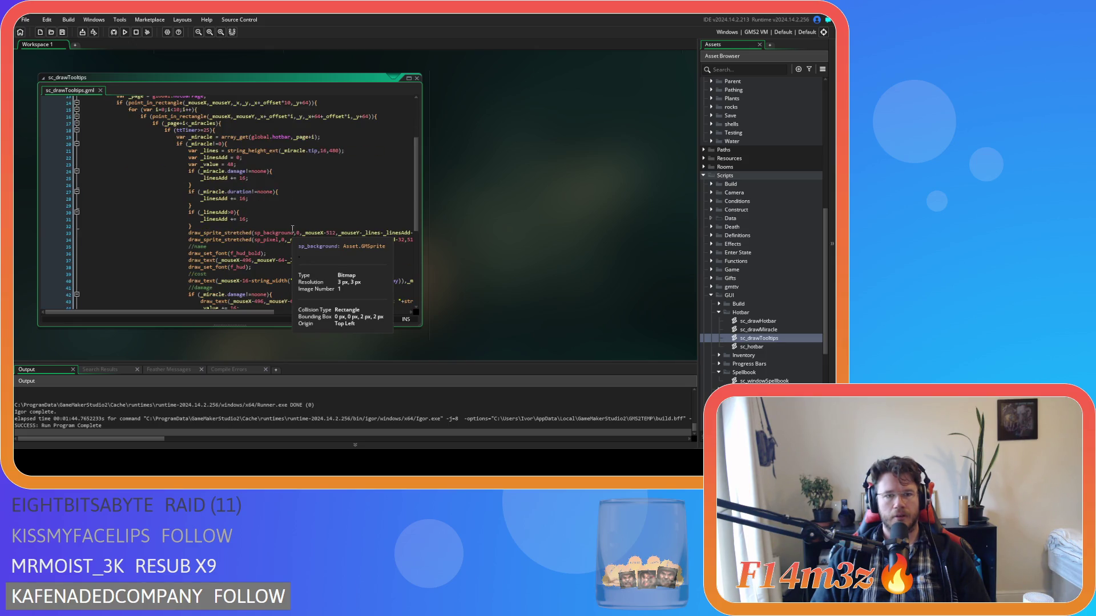
pyautogui.scroll(-3, 292, 229)
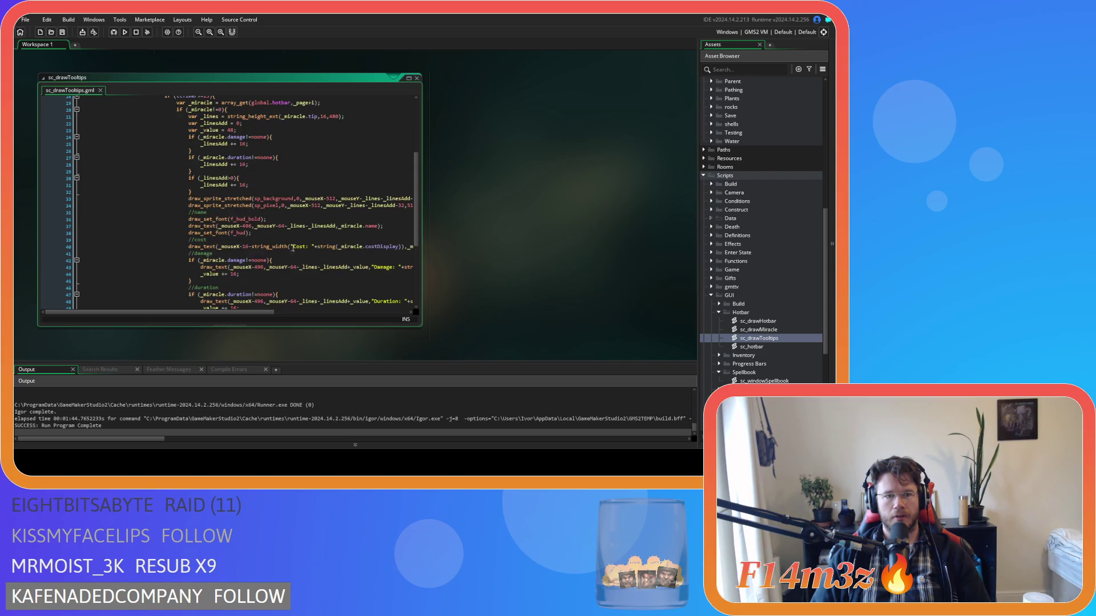
pyautogui.moveTo(248, 315); pyautogui.dragTo(315, 316)
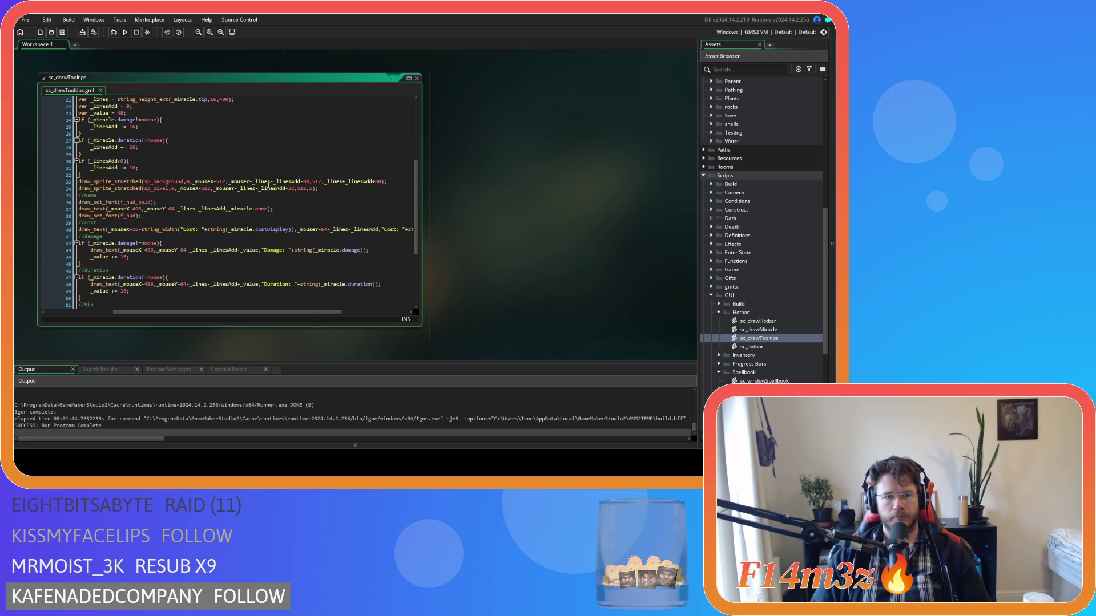
pyautogui.click(315, 182)
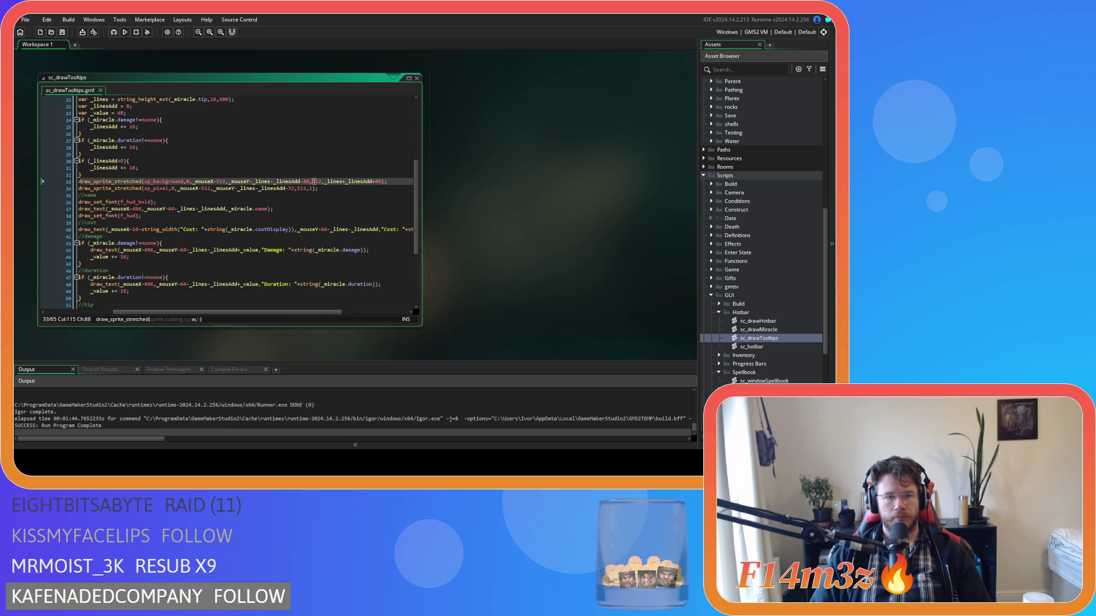
pyautogui.doubleClick(315, 182)
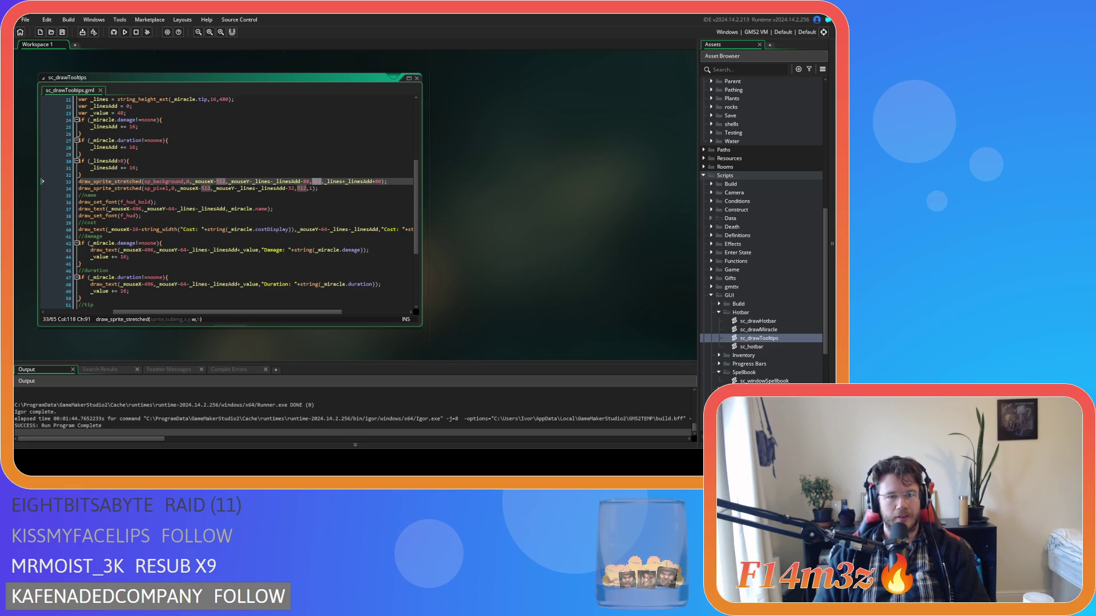
# Return to sc_windowSpellbook and place the caret on the 352 width in line 28's background block
pyautogui.scroll(5, 354, 205)
pyautogui.scroll(-10, 276, 217)
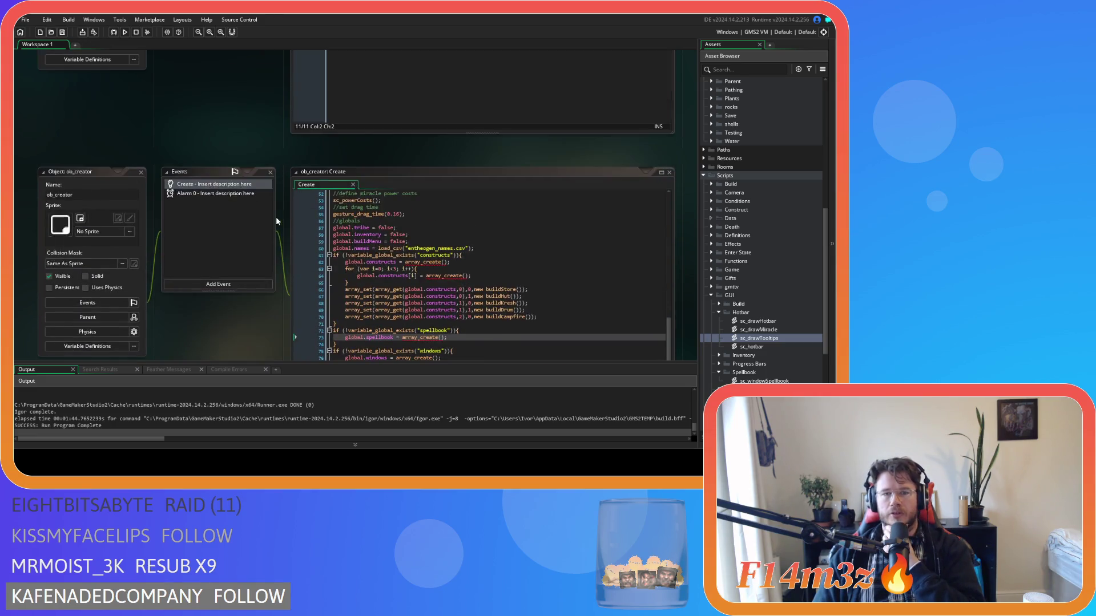
pyautogui.scroll(10, 272, 239)
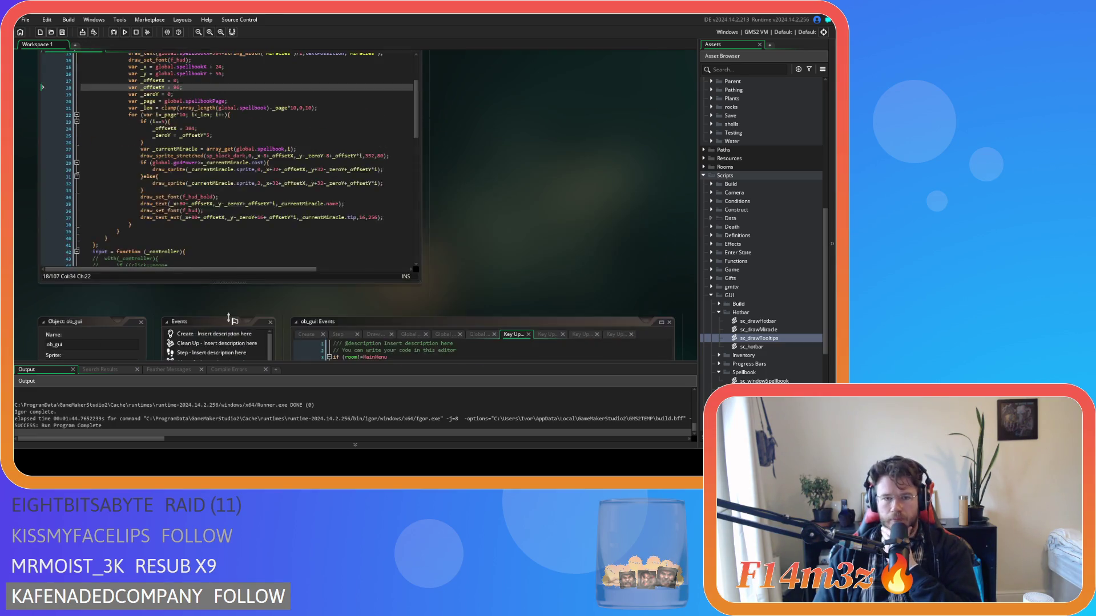
pyautogui.scroll(3, 305, 227)
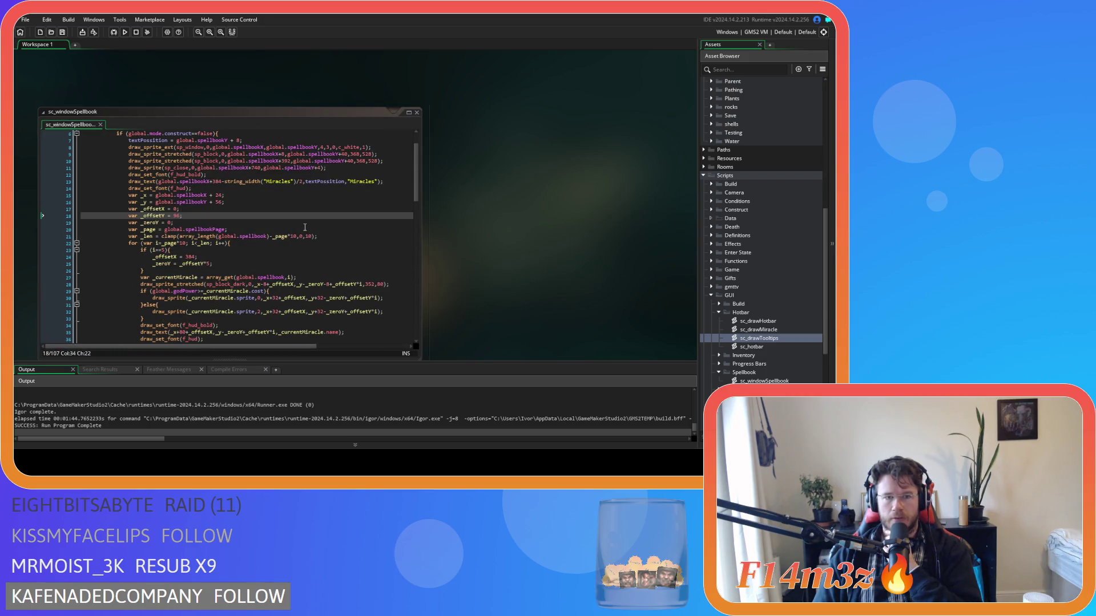
pyautogui.scroll(-2, 305, 228)
pyautogui.click(369, 250)
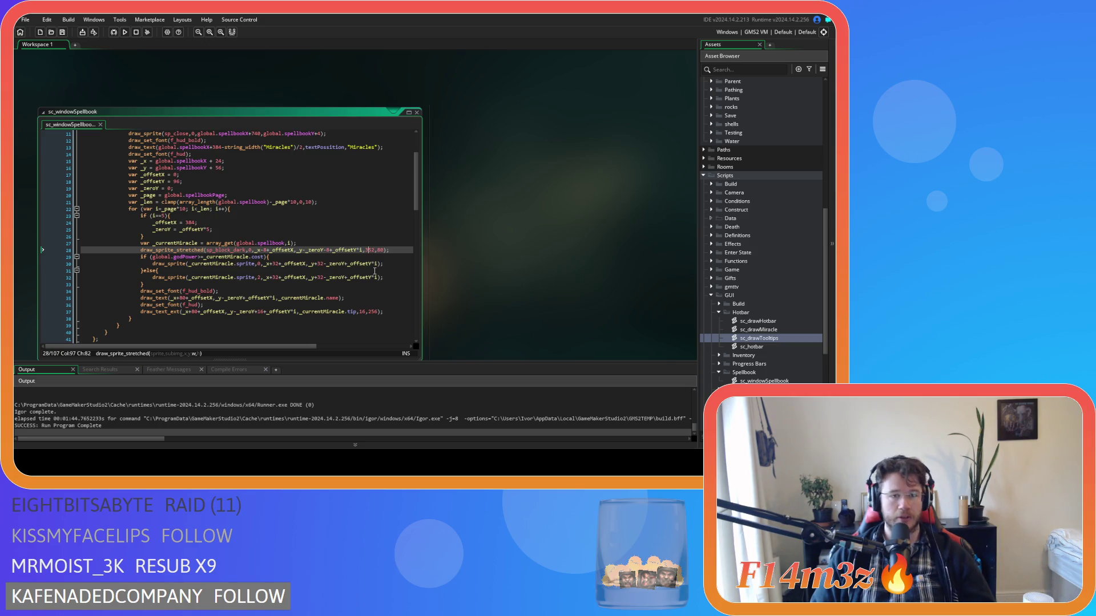
pyautogui.scroll(3, 375, 271)
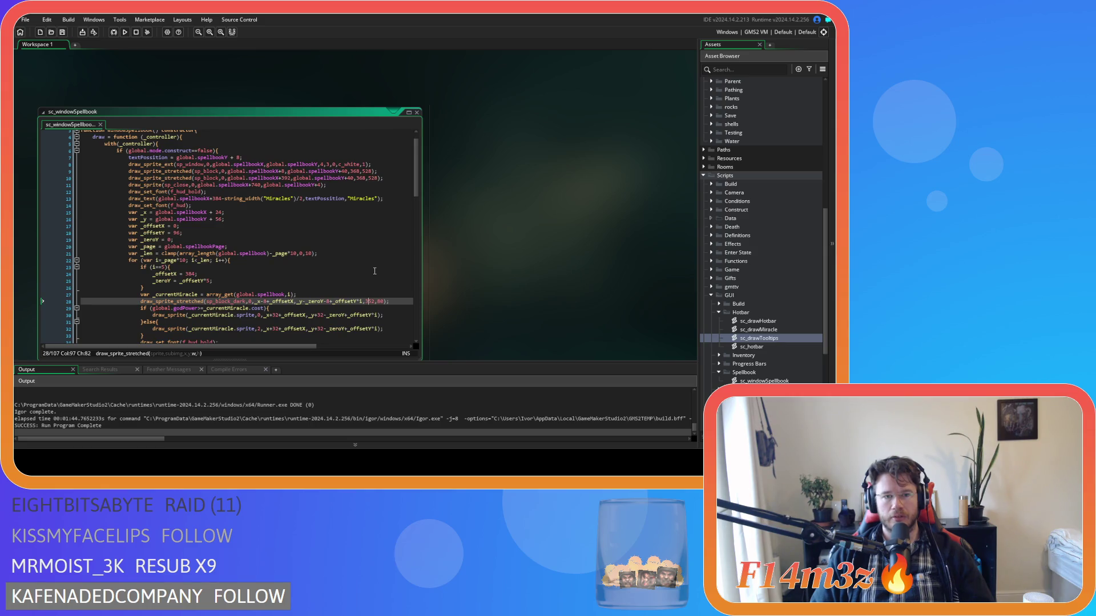
pyautogui.click(355, 171)
pyautogui.click(362, 179)
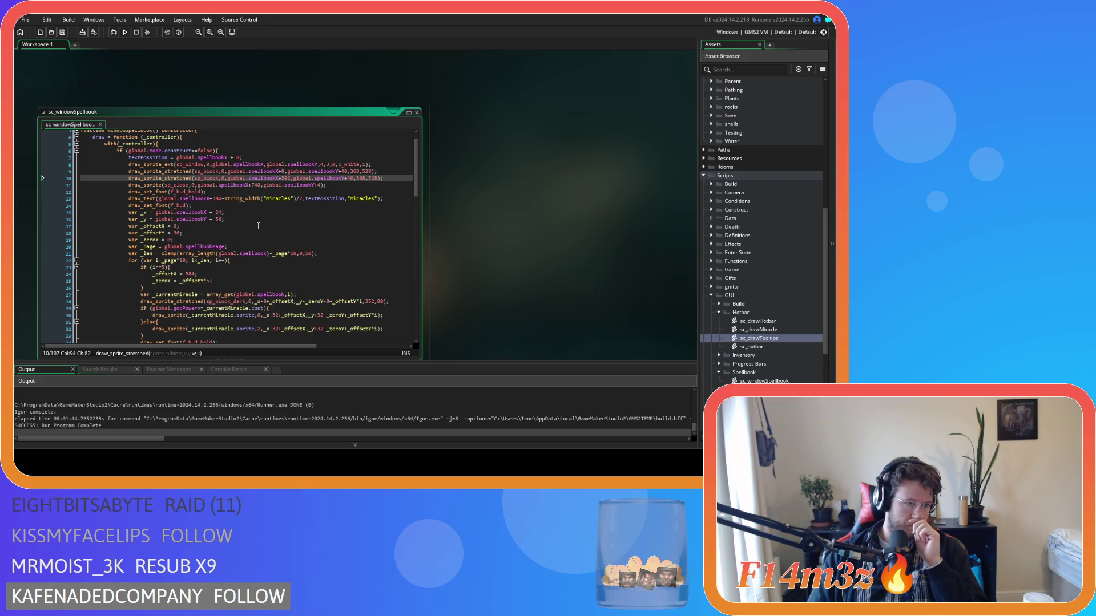
pyautogui.scroll(-10, 516, 205)
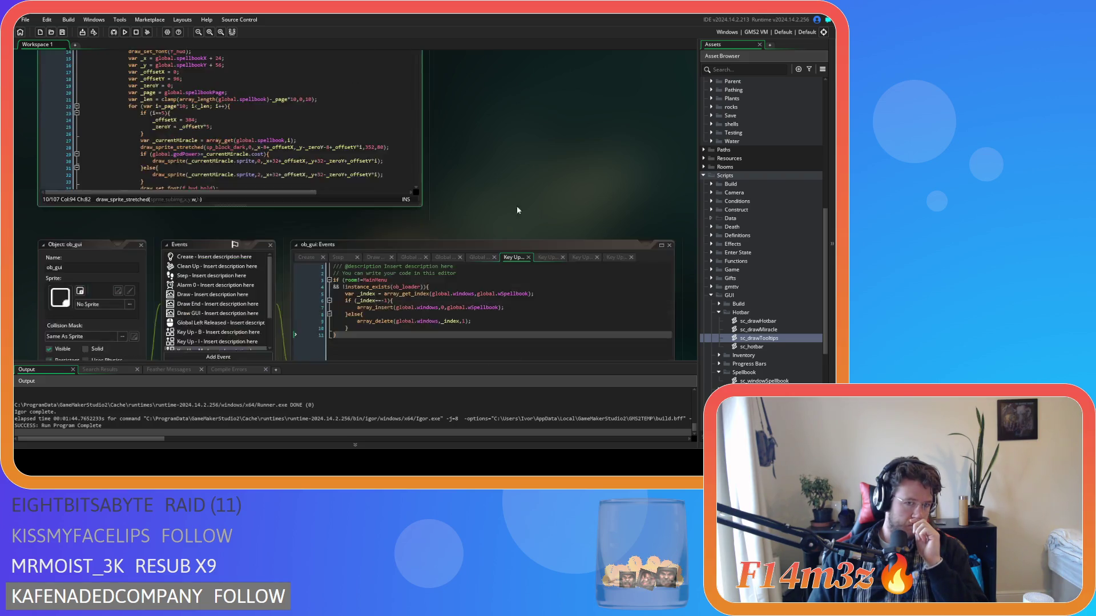
# Bring sc_drawTooltips line 33 back into view and launch a test build with F5
pyautogui.scroll(-5, 246, 255)
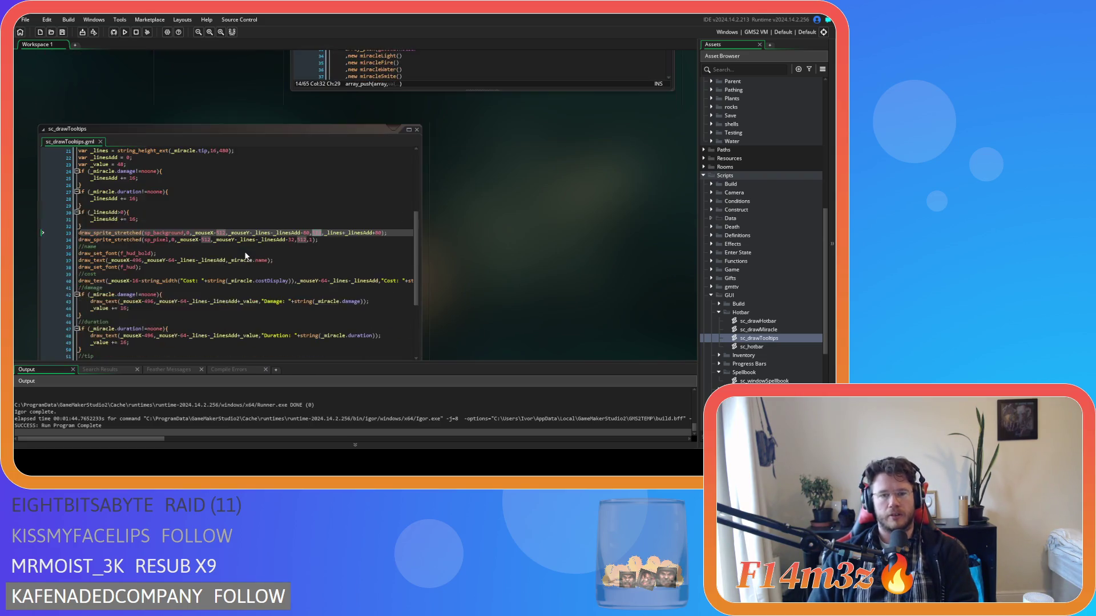
pyautogui.scroll(-2, 481, 255)
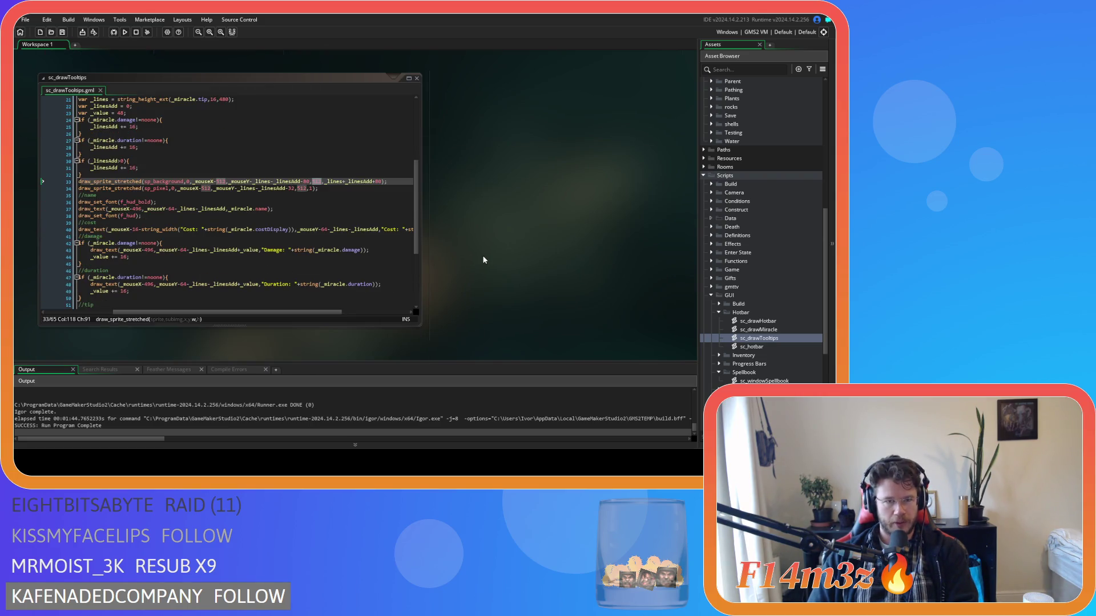
pyautogui.moveTo(252, 313); pyautogui.dragTo(261, 316)
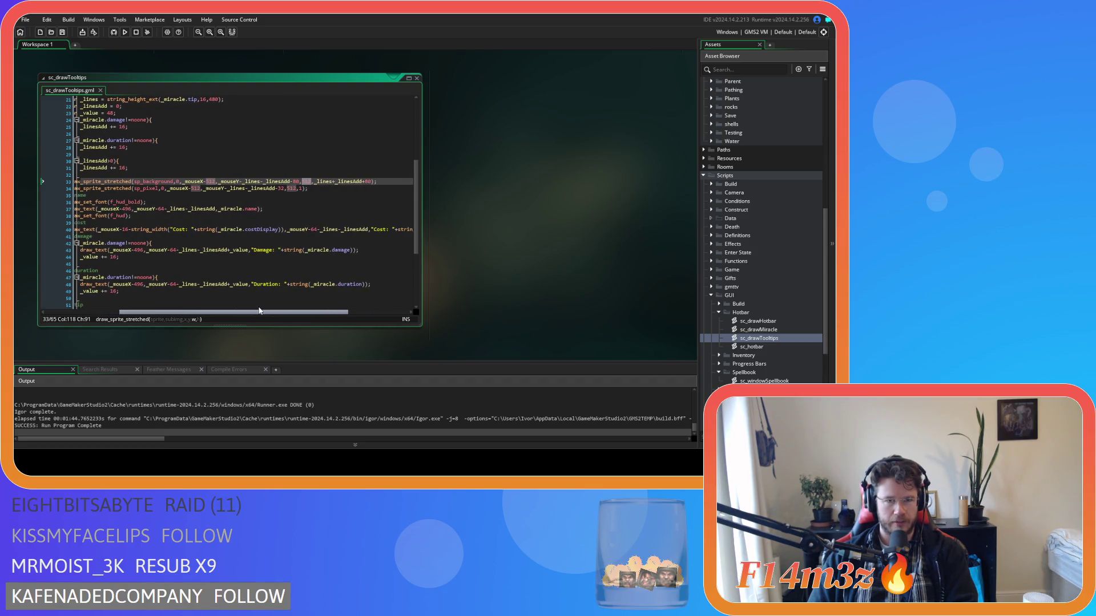
pyautogui.press('Left')
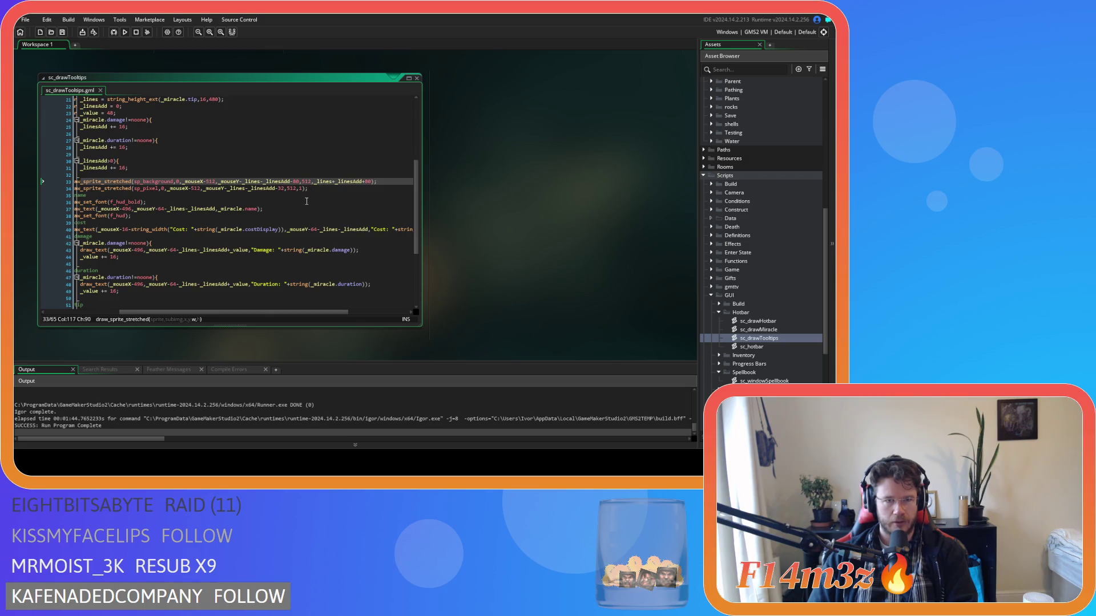
pyautogui.press('F5')
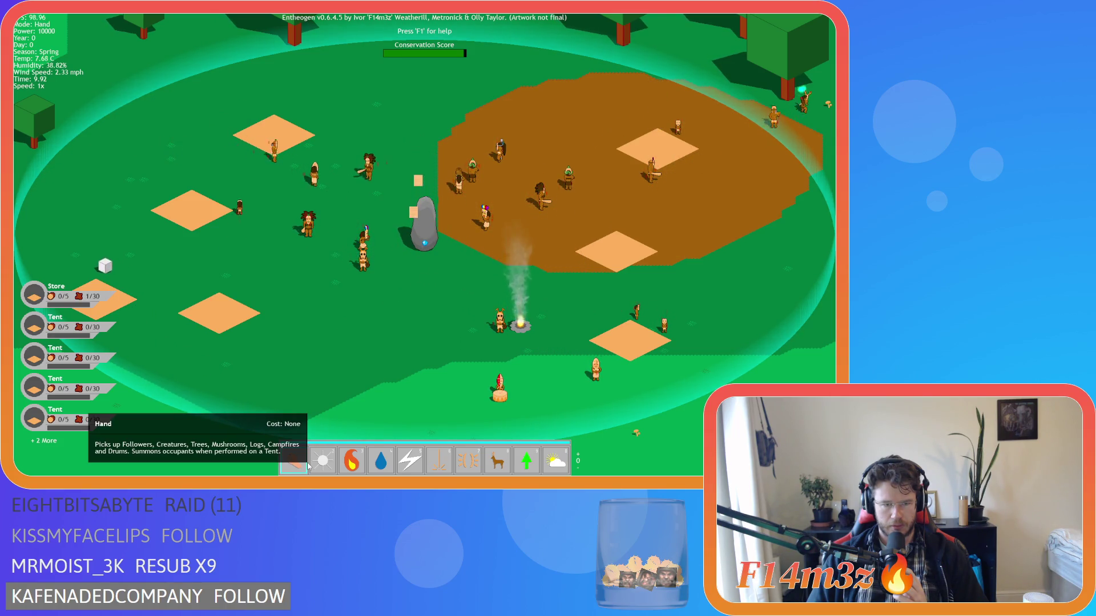
# After checking the Hand miracle tooltip, quit Entheogen and close the game window
pyautogui.press('Escape')
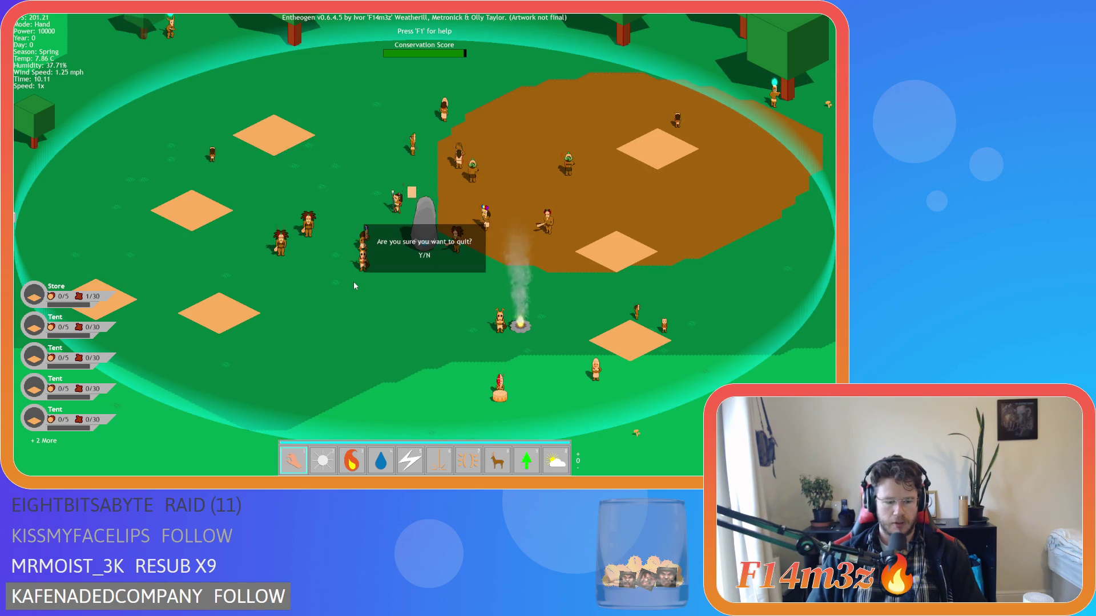
pyautogui.press('Escape')
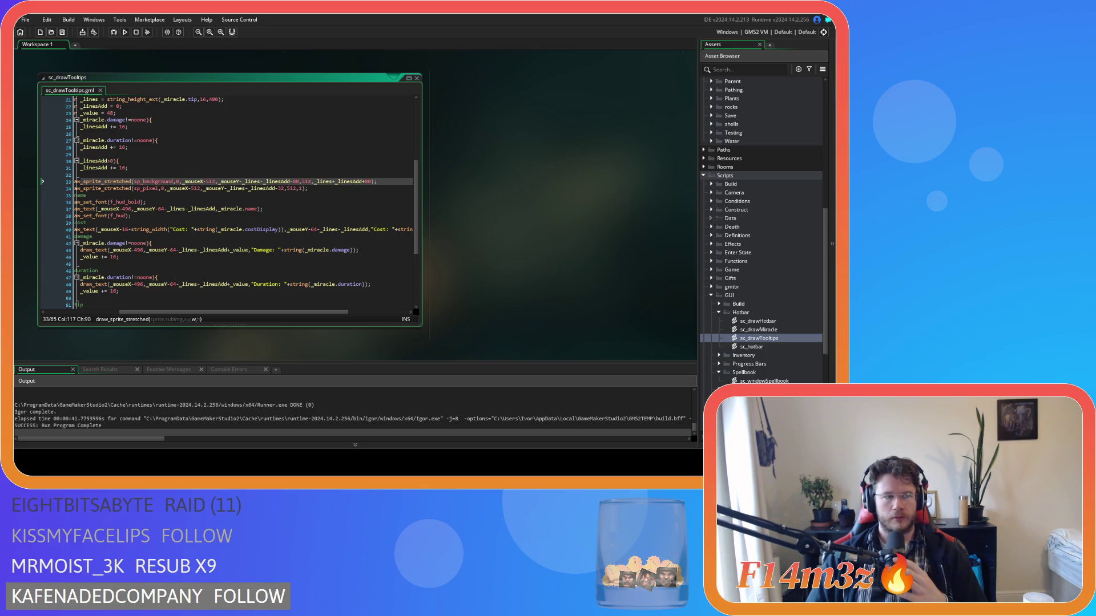
pyautogui.click(347, 208)
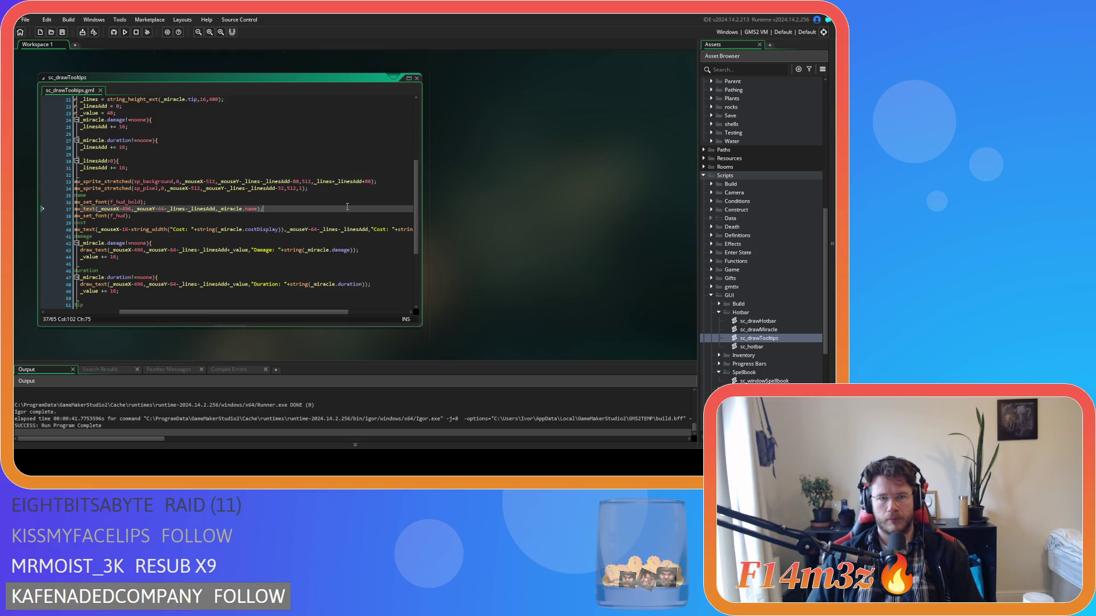
pyautogui.doubleClick(306, 181)
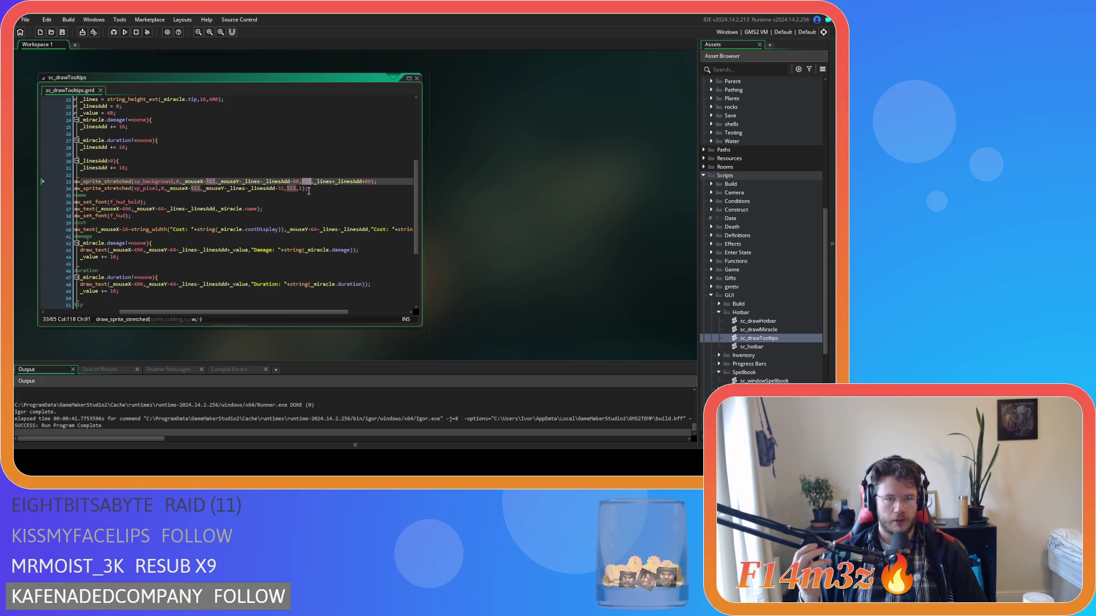
pyautogui.moveTo(263, 313)
pyautogui.mouseDown()
pyautogui.moveTo(173, 314)
pyautogui.moveTo(258, 311)
pyautogui.mouseUp()
pyautogui.scroll(7, 254, 273)
pyautogui.scroll(-4, 259, 262)
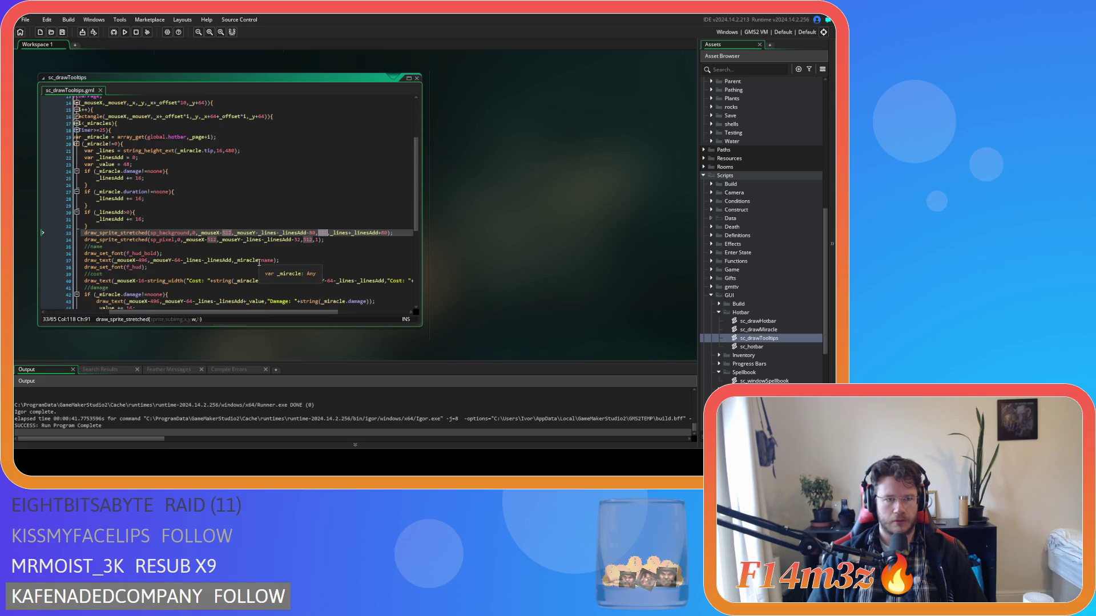
pyautogui.scroll(-1, 259, 262)
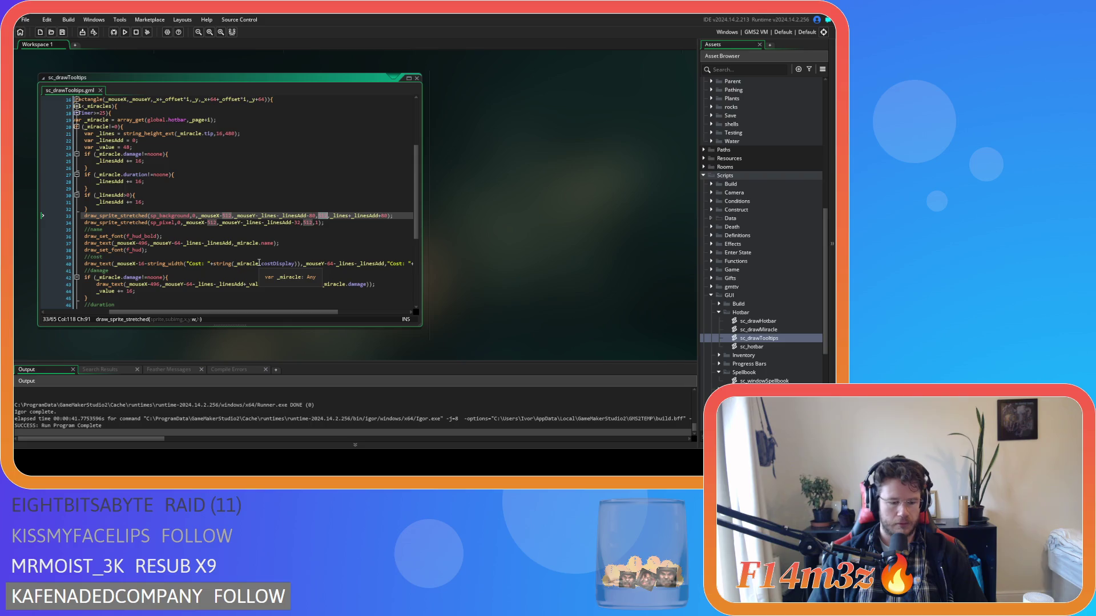
# Change the 512 offsets and the divider line width on lines 33–34 to 448
pyautogui.write('448')
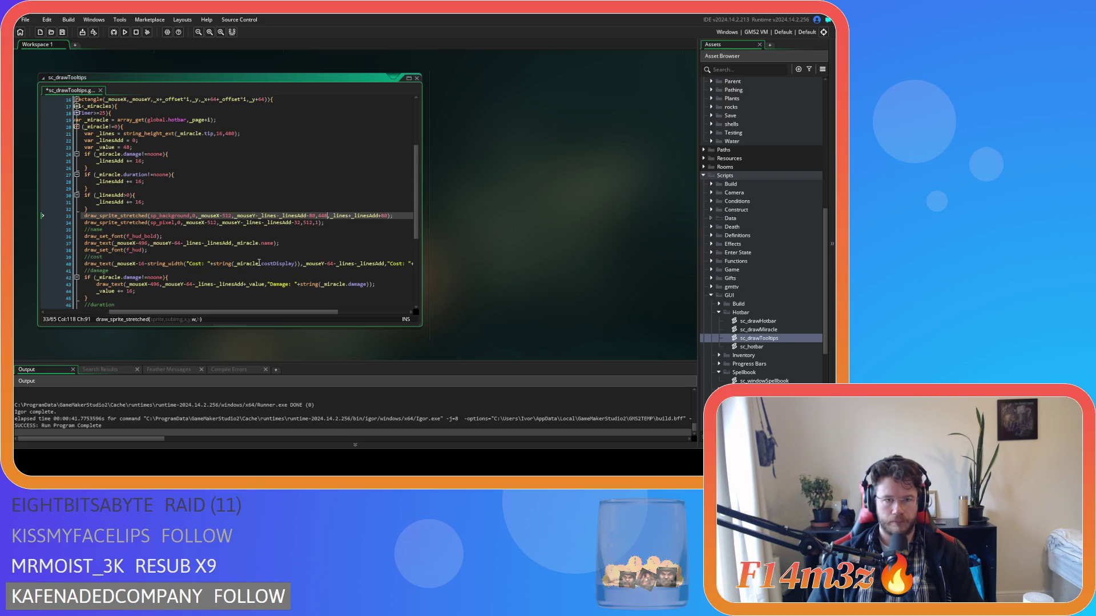
pyautogui.doubleClick(222, 216)
pyautogui.write('448')
pyautogui.doubleClick(209, 223)
pyautogui.write('448')
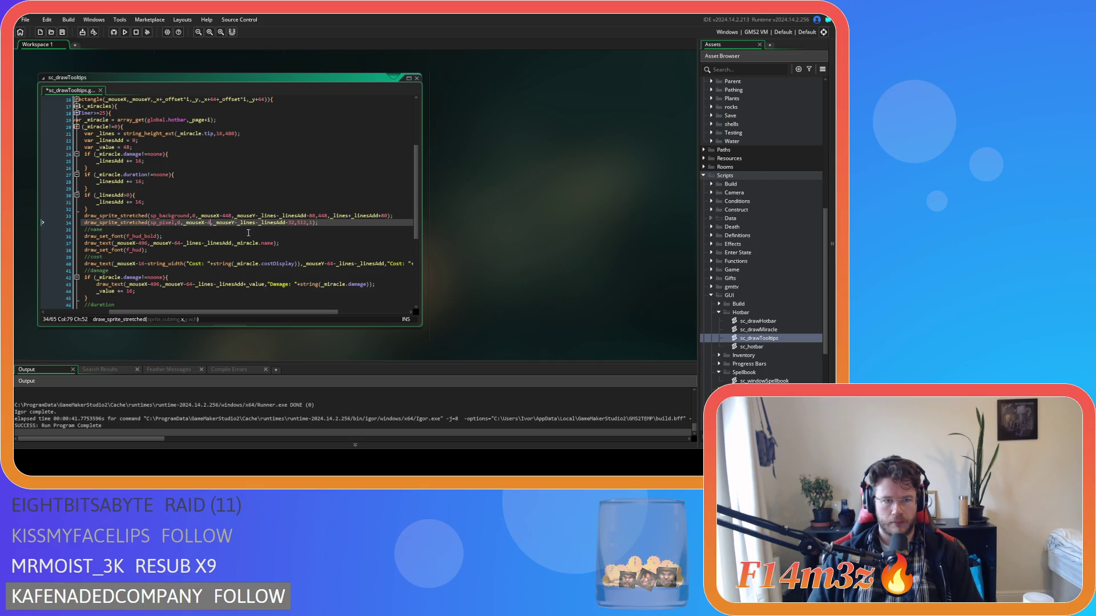
pyautogui.doubleClick(308, 222)
pyautogui.write('48')
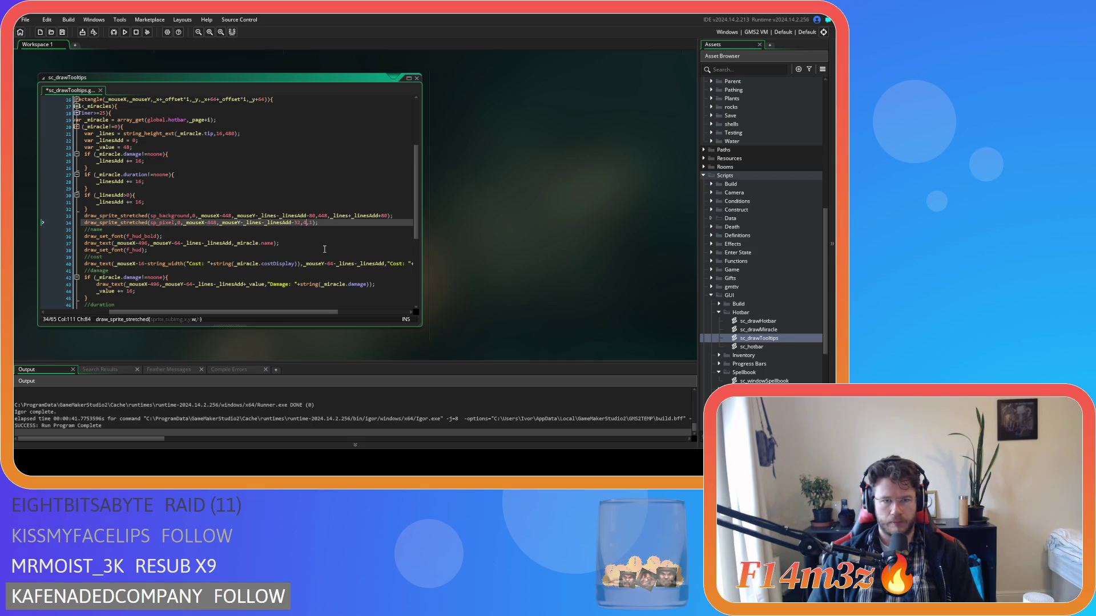
# Scroll down and select the tip text's wrap width on line 52
pyautogui.scroll(-3, 334, 272)
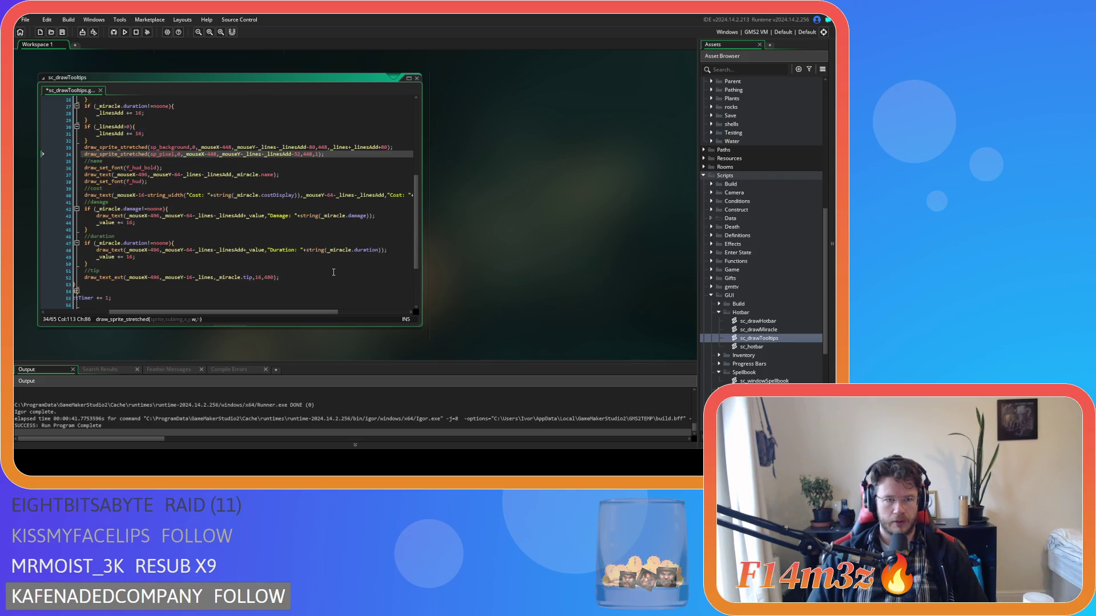
pyautogui.scroll(-1, 240, 293)
pyautogui.doubleClick(269, 260)
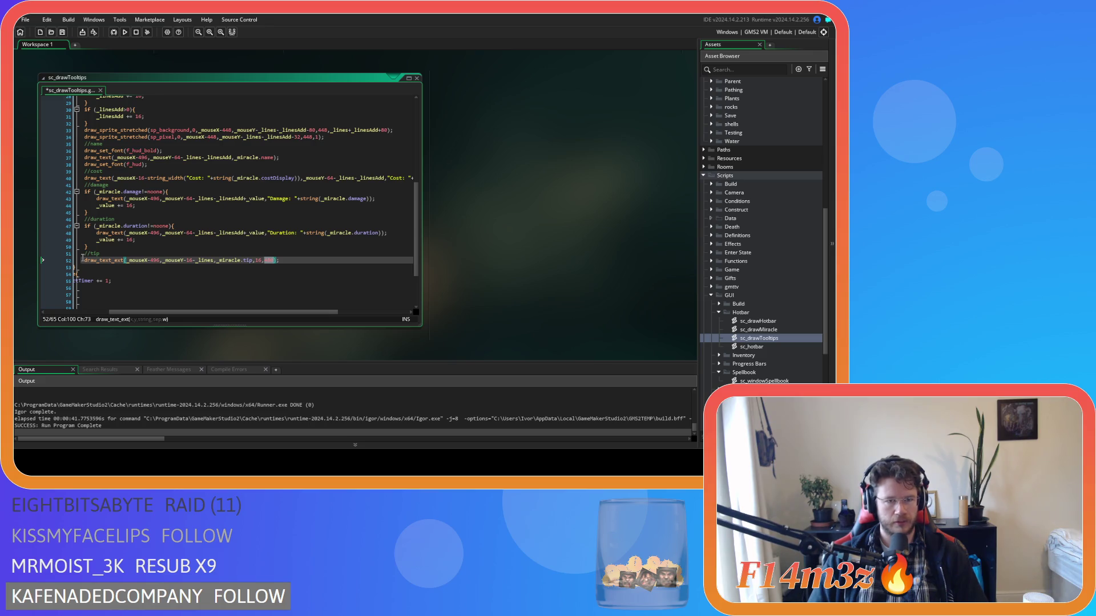
# Set the tip text wrap width on line 52 to 416 and save the script
pyautogui.write('416')
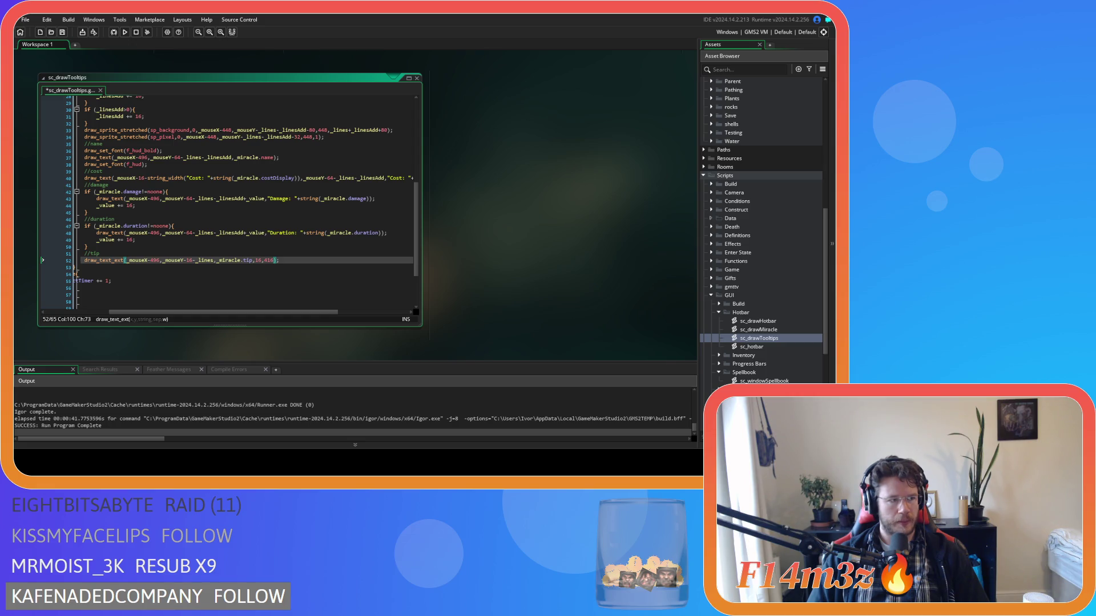
pyautogui.hotkey('ctrl', 'shift', 'Left')
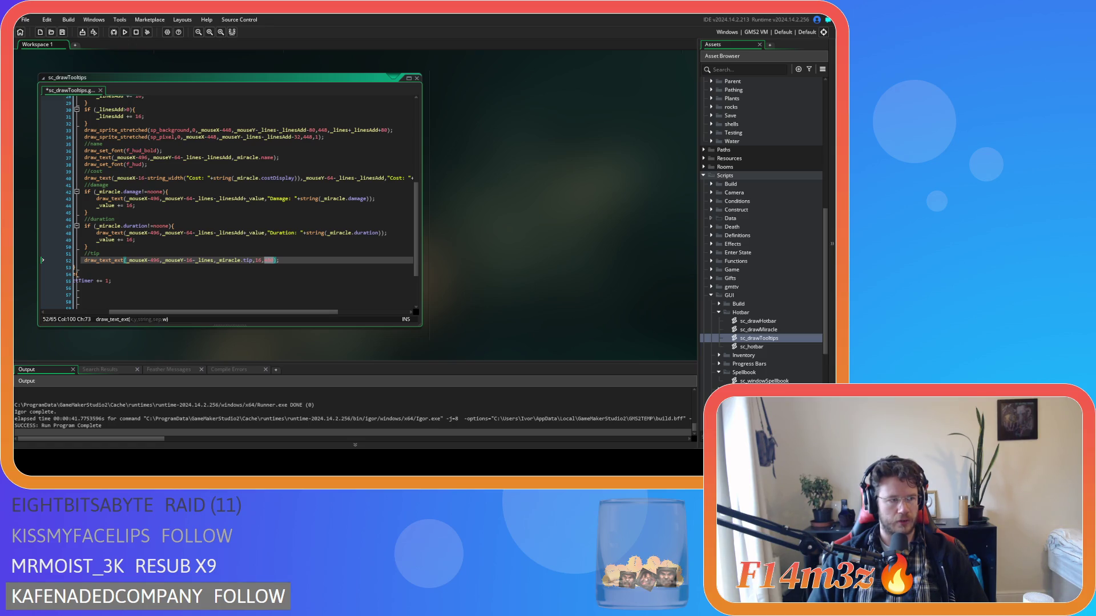
pyautogui.press('Right')
pyautogui.hotkey('ctrl', 's')
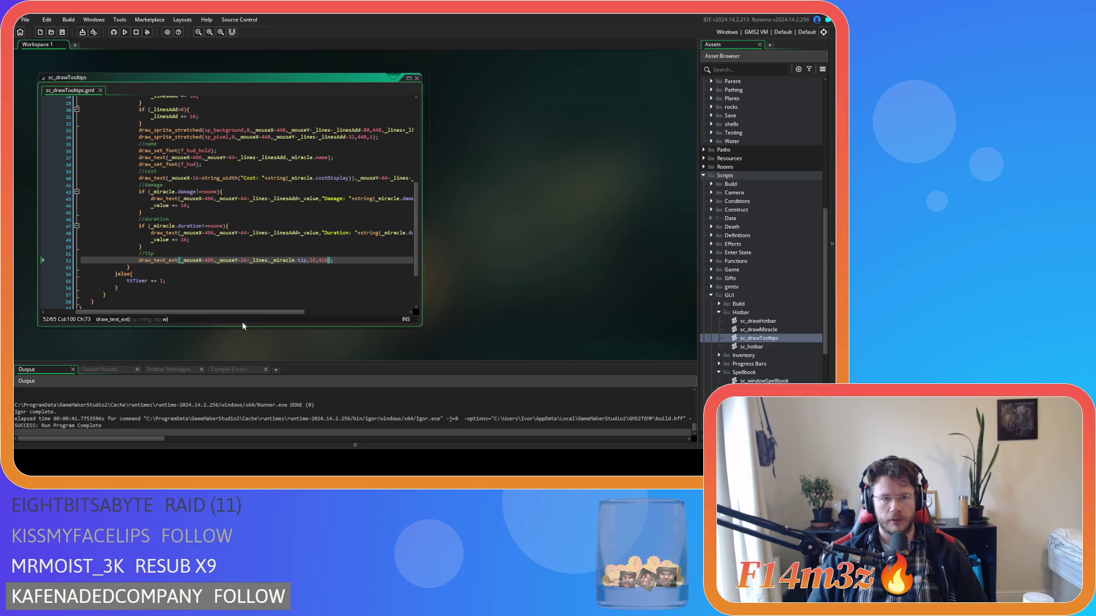
# Place the caret at the x offset on line 48
pyautogui.hscroll(3, 265, 314)
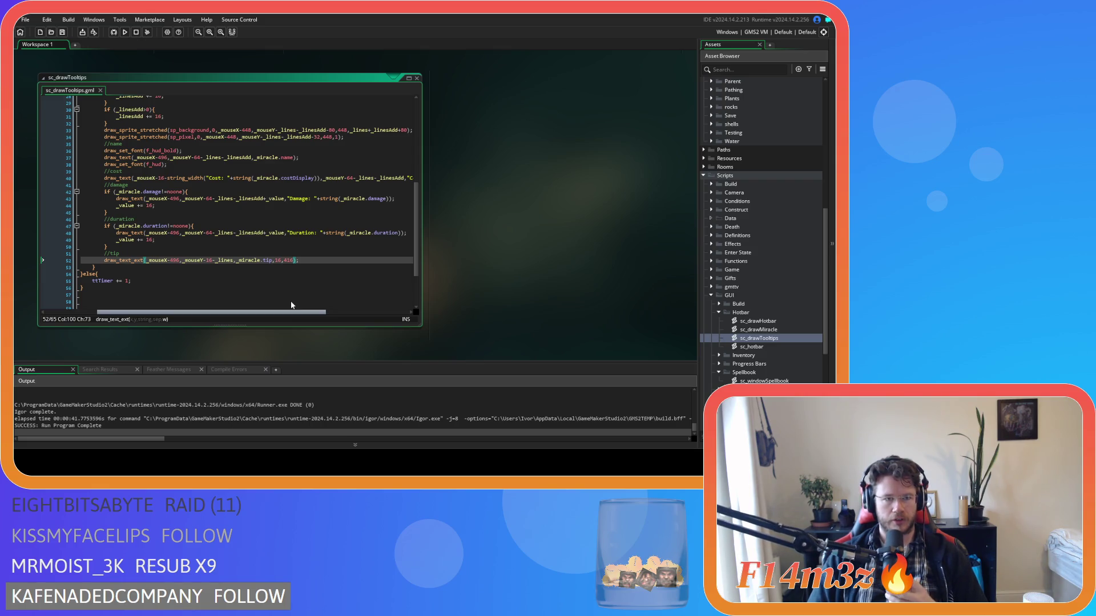
pyautogui.click(209, 233)
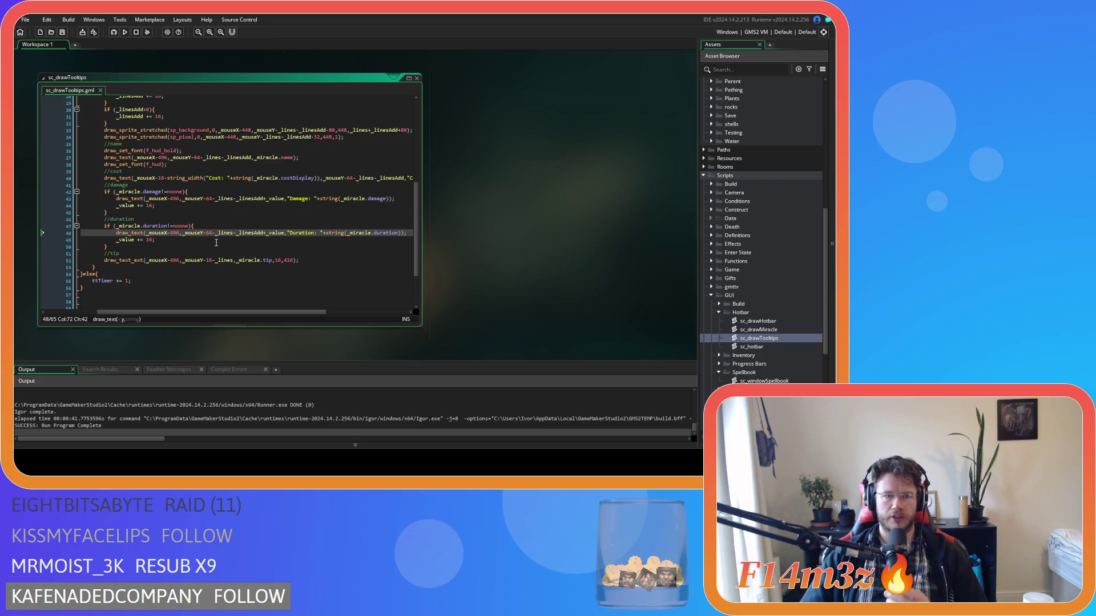
pyautogui.moveTo(231, 310)
pyautogui.mouseDown()
pyautogui.moveTo(249, 315)
pyautogui.moveTo(216, 311)
pyautogui.mouseUp()
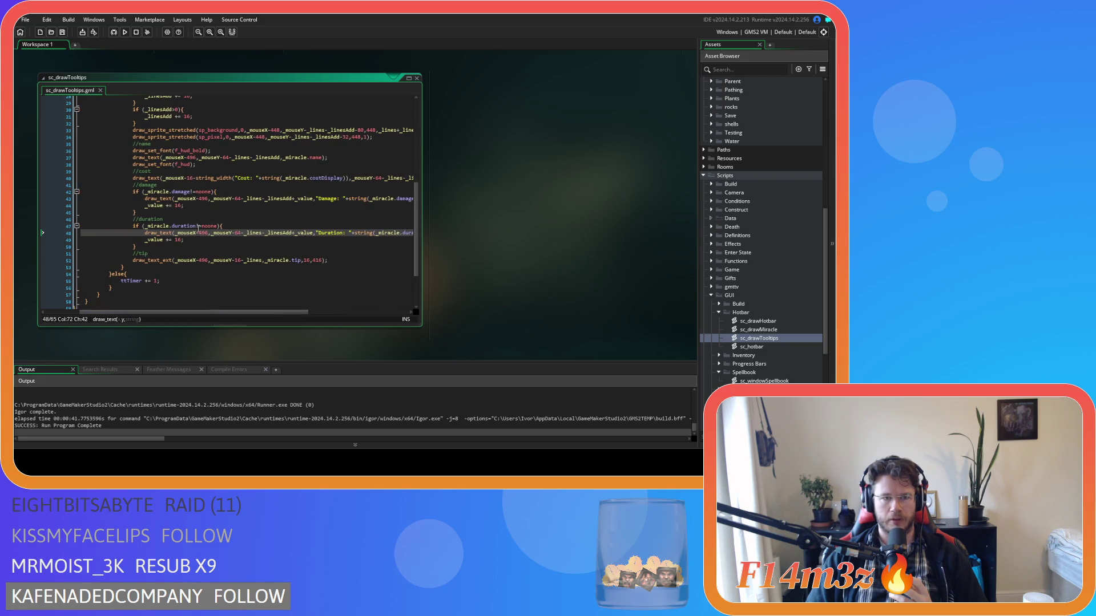
pyautogui.click(205, 235)
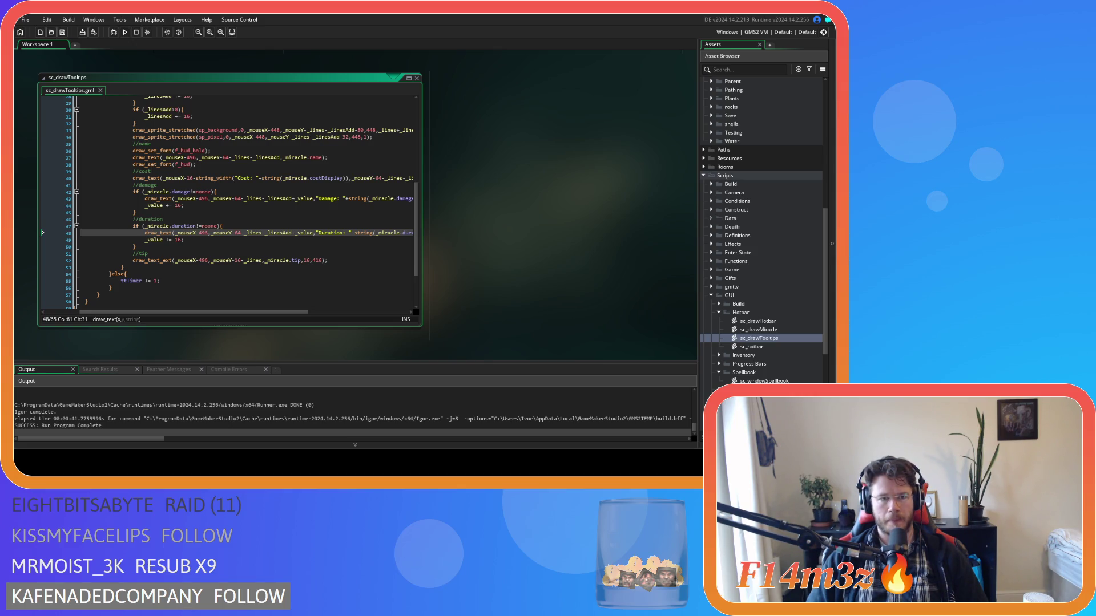
# Change the 496 x offsets on the tip, duration and damage lines to 432
pyautogui.doubleClick(203, 232)
pyautogui.write('432')
pyautogui.press('Down')
pyautogui.press('Down')
pyautogui.press('Down')
pyautogui.press('BackSpace')
pyautogui.press('BackSpace')
pyautogui.press('BackSpace')
pyautogui.write('432')
pyautogui.doubleClick(202, 198)
pyautogui.write('432')
pyautogui.doubleClick(192, 158)
# Save sc_drawTooltips and start a test build with F5
pyautogui.hotkey('ctrl', 's')
pyautogui.moveTo(272, 314); pyautogui.dragTo(247, 307)
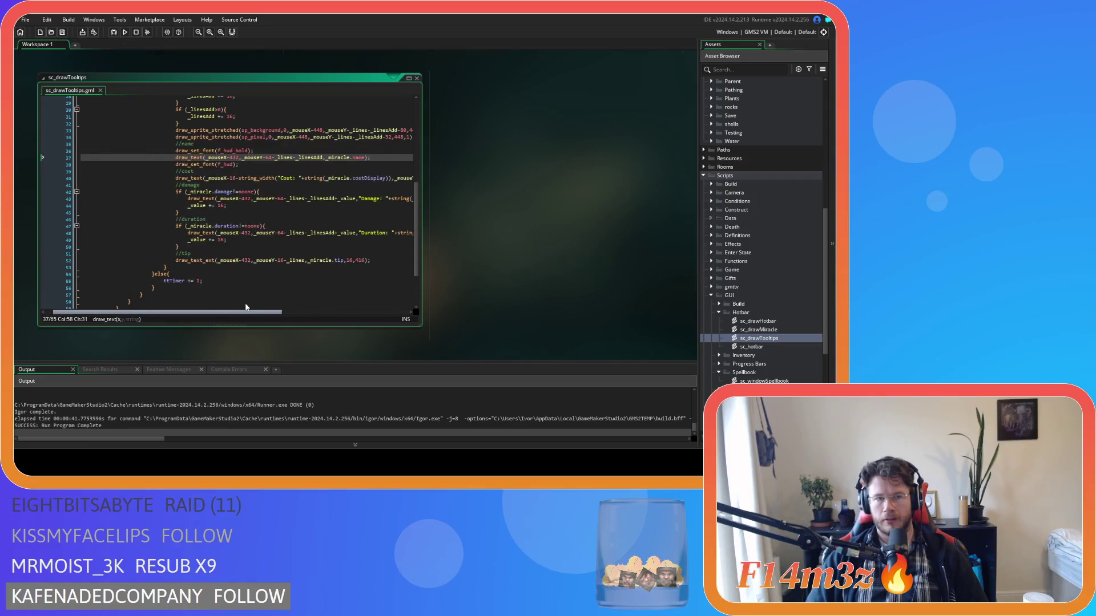
pyautogui.scroll(3, 277, 257)
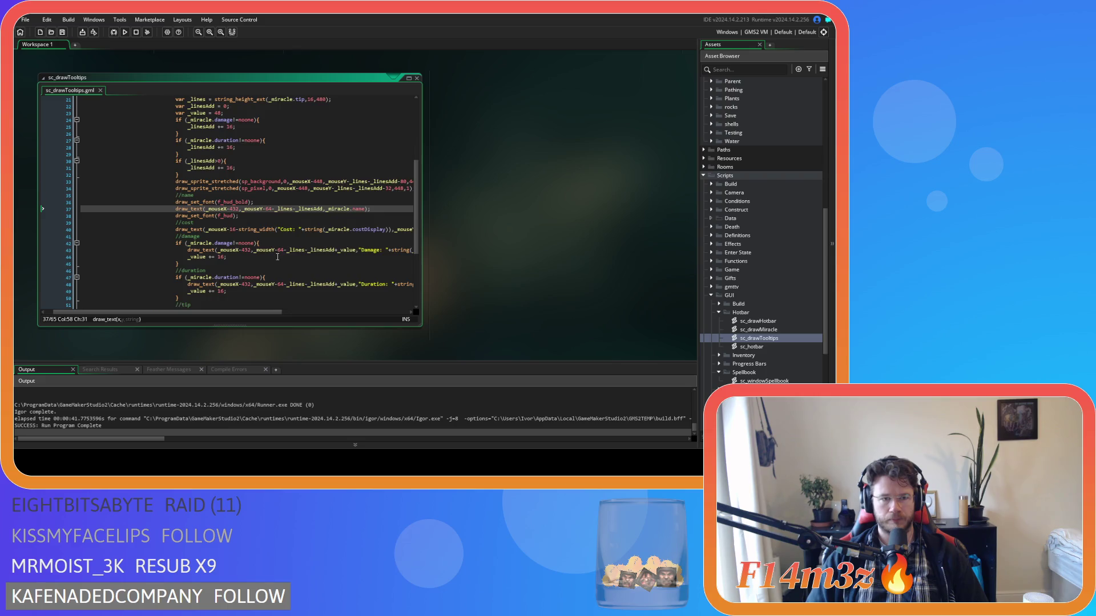
pyautogui.scroll(-3, 277, 256)
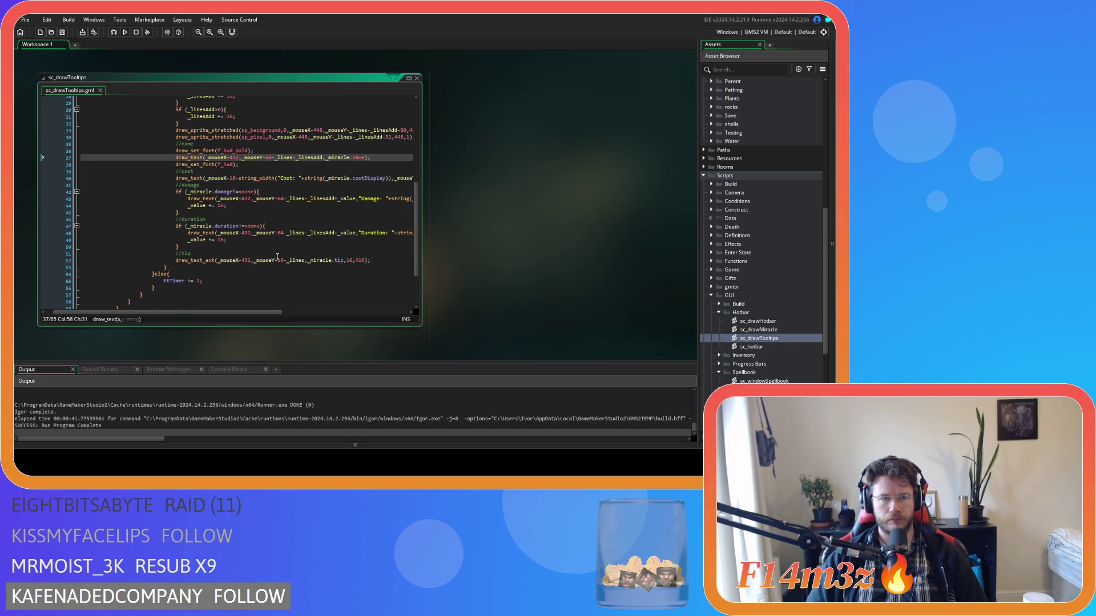
pyautogui.scroll(1, 277, 256)
pyautogui.scroll(2, 278, 257)
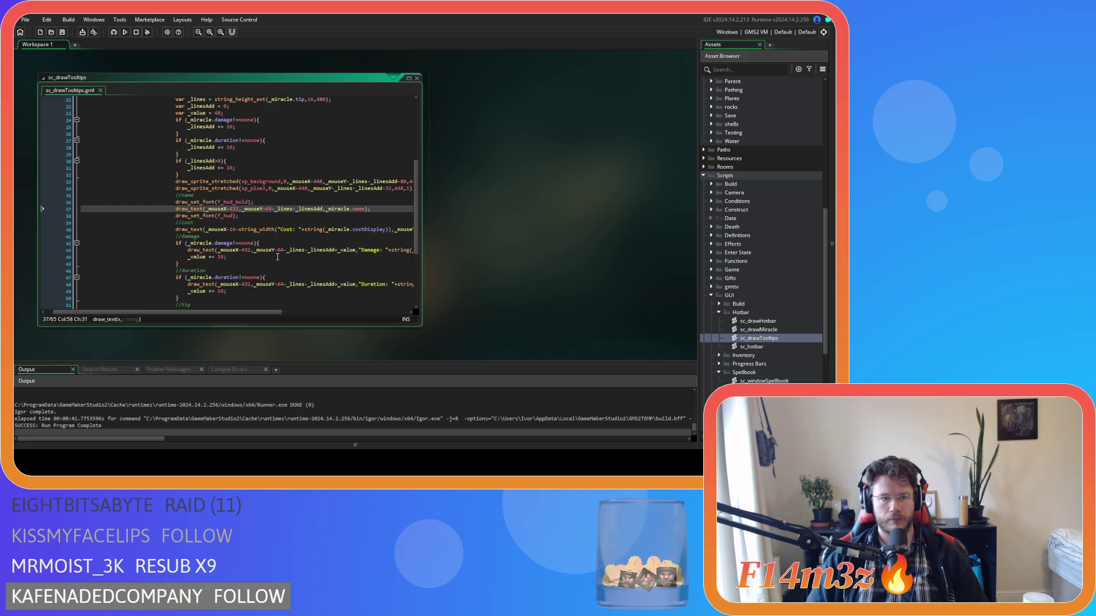
pyautogui.scroll(1, 277, 257)
pyautogui.press('F5')
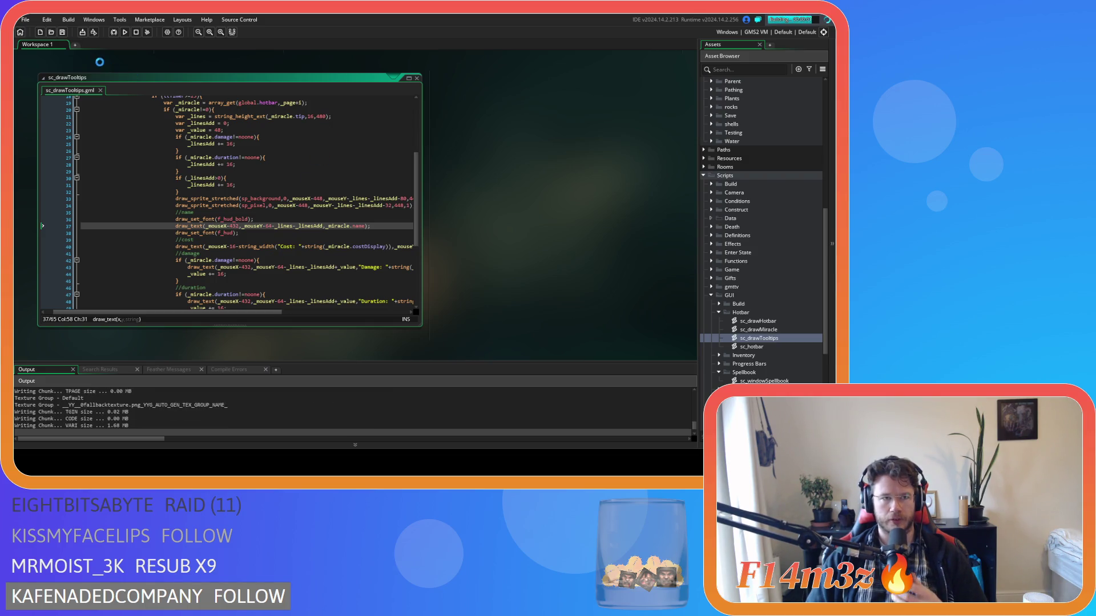
# Stop the running build, change line 21's string_height_ext width from 480 to 416, and save
pyautogui.click(136, 32)
pyautogui.doubleClick(321, 116)
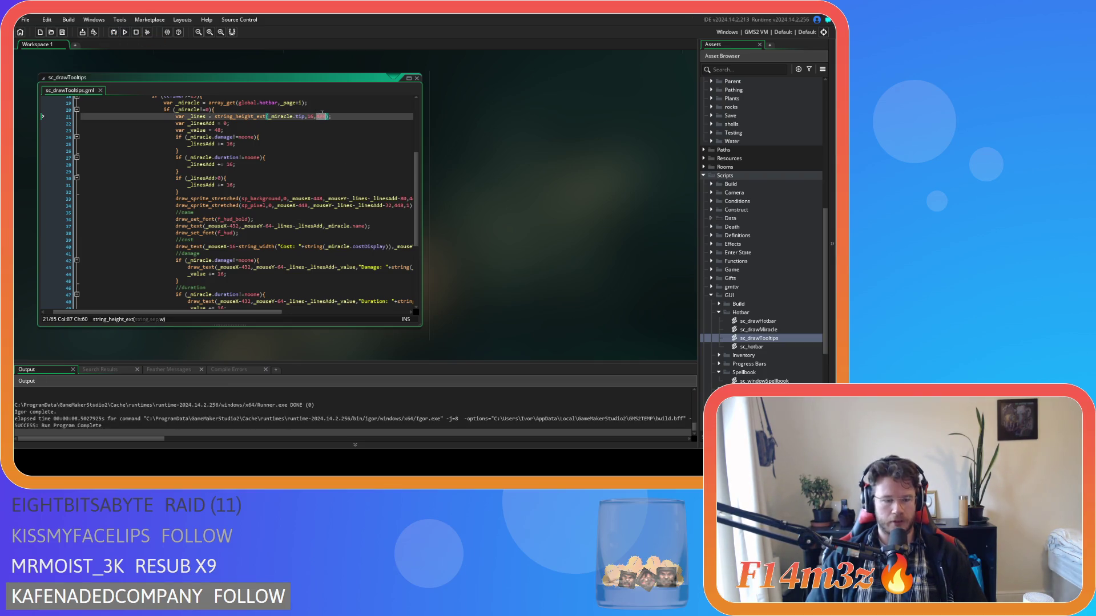
pyautogui.write('416')
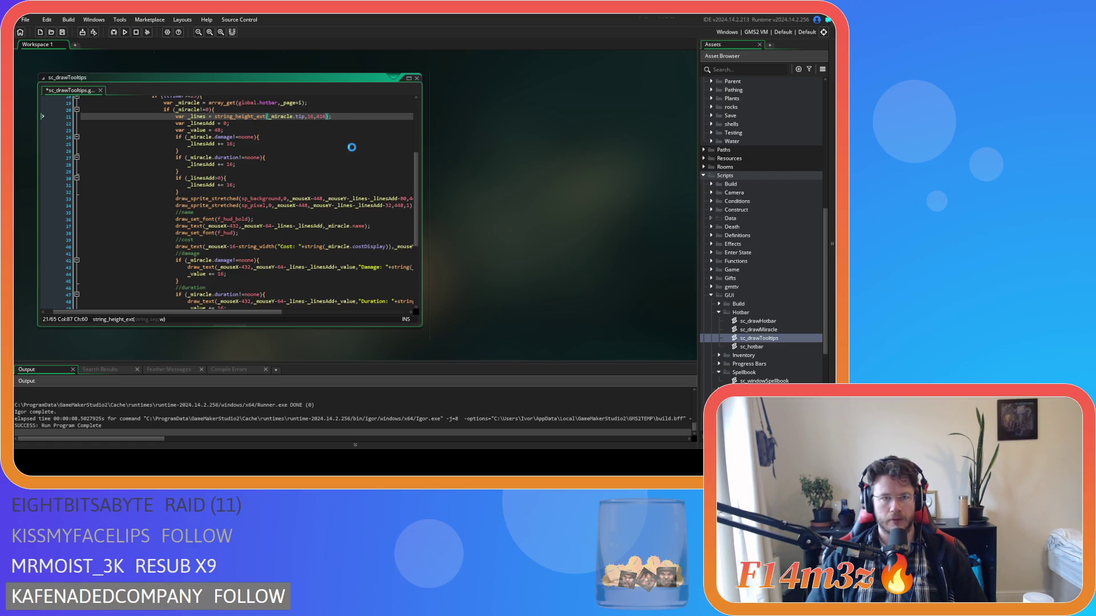
pyautogui.hotkey('ctrl', 's')
pyautogui.scroll(3, 342, 172)
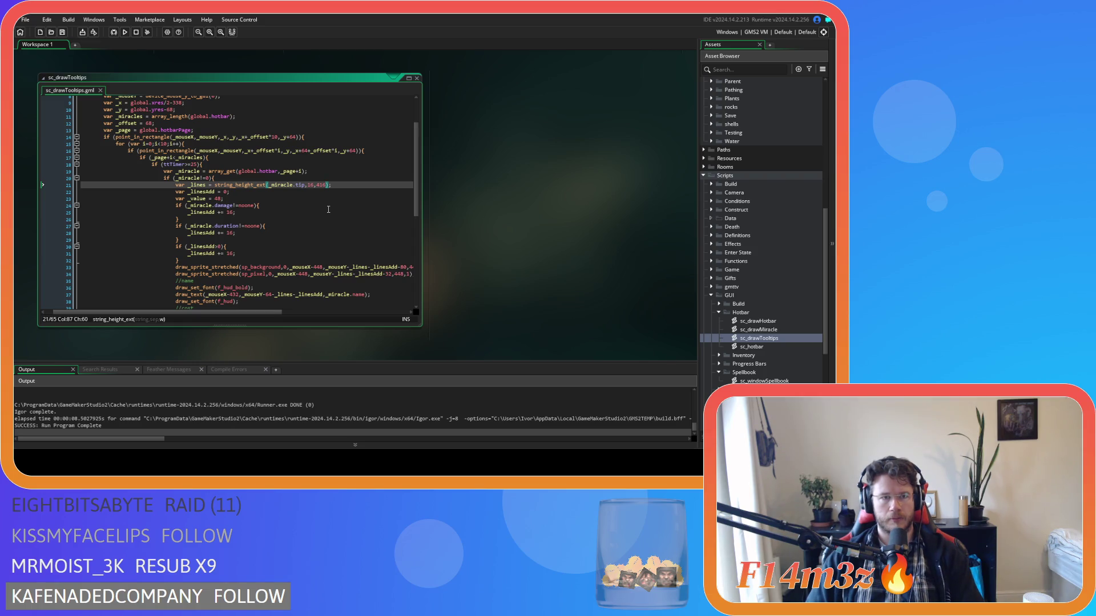
pyautogui.scroll(2, 329, 209)
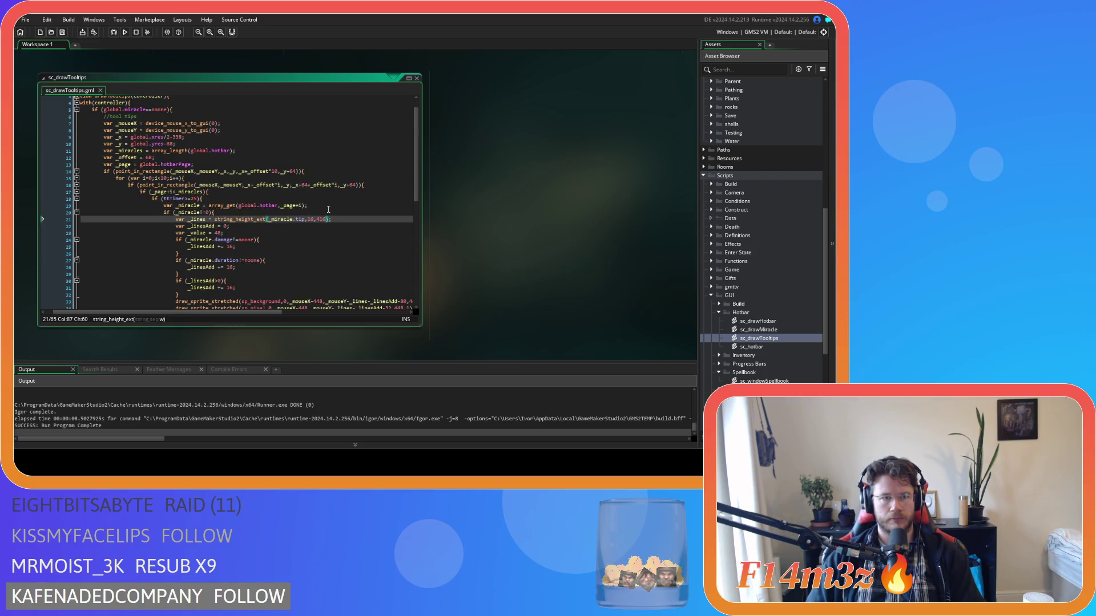
pyautogui.scroll(-3, 328, 209)
pyautogui.scroll(-3, 328, 210)
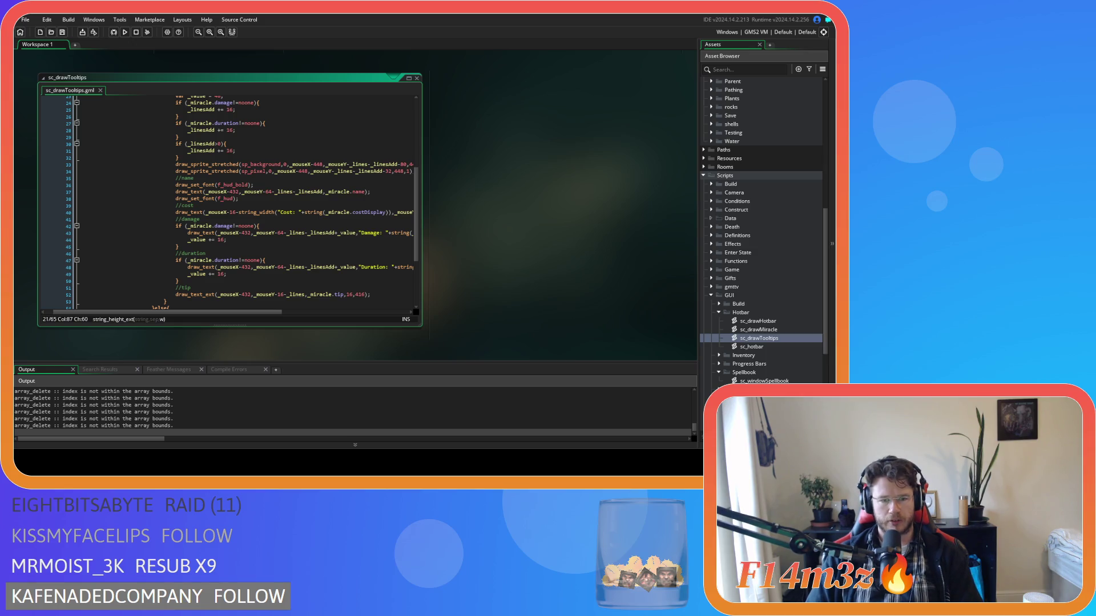
# Bring the running Entheogen game window to the front with Alt+Tab
pyautogui.hotkey('alt', 'Tab')
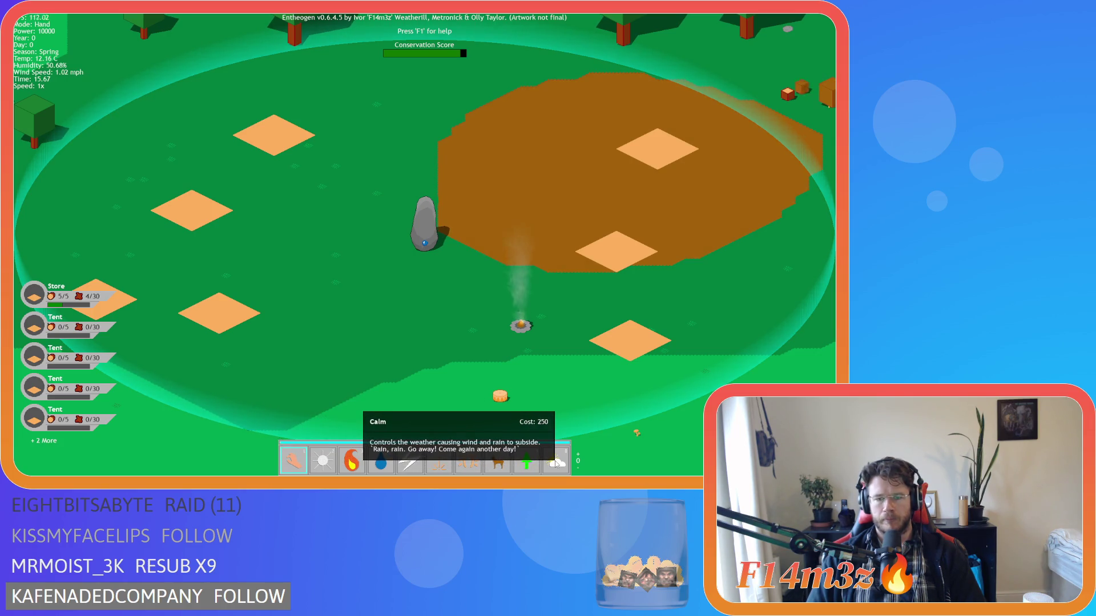
# Check the power tooltips on the toolbar, then press Escape to quit
pyautogui.scroll(1, 556, 463)
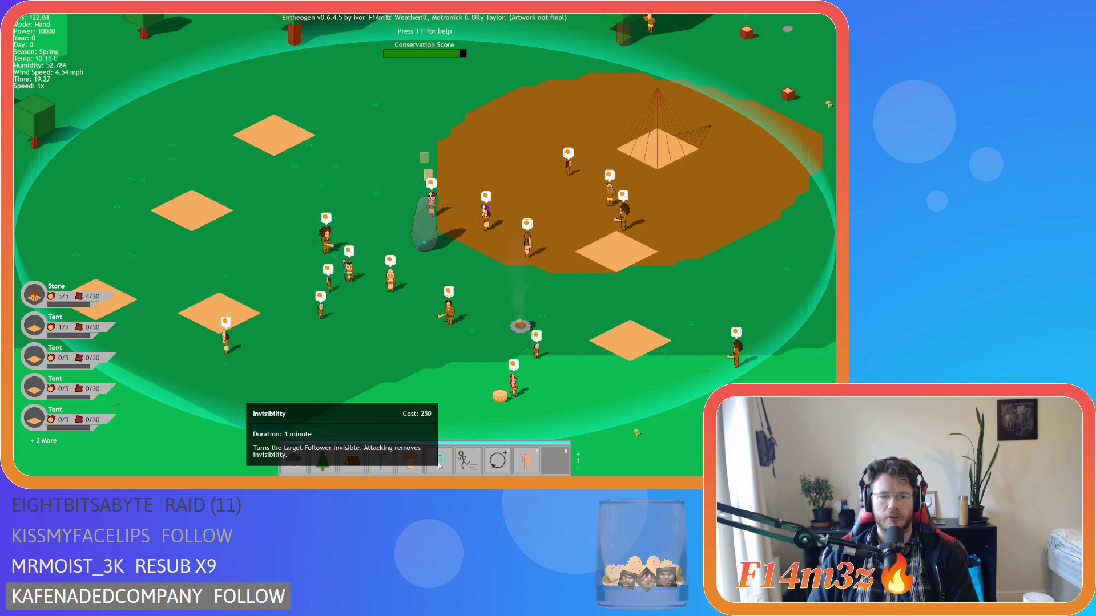
pyautogui.press('Escape')
# Confirm quitting the game and undo the 432 offset and 448 width edits
pyautogui.press('y')
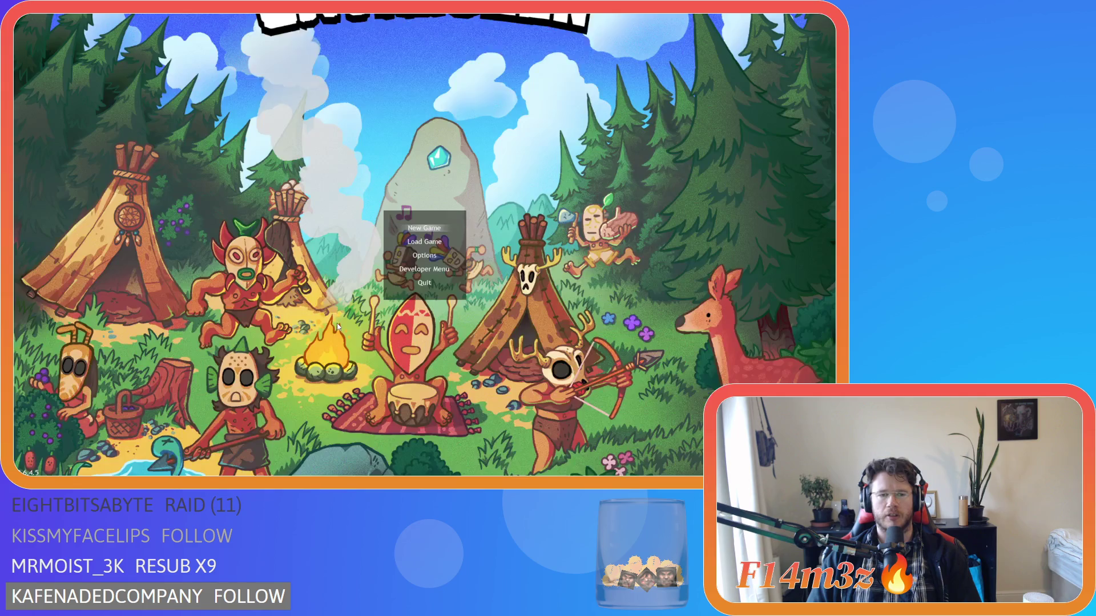
pyautogui.click(293, 273)
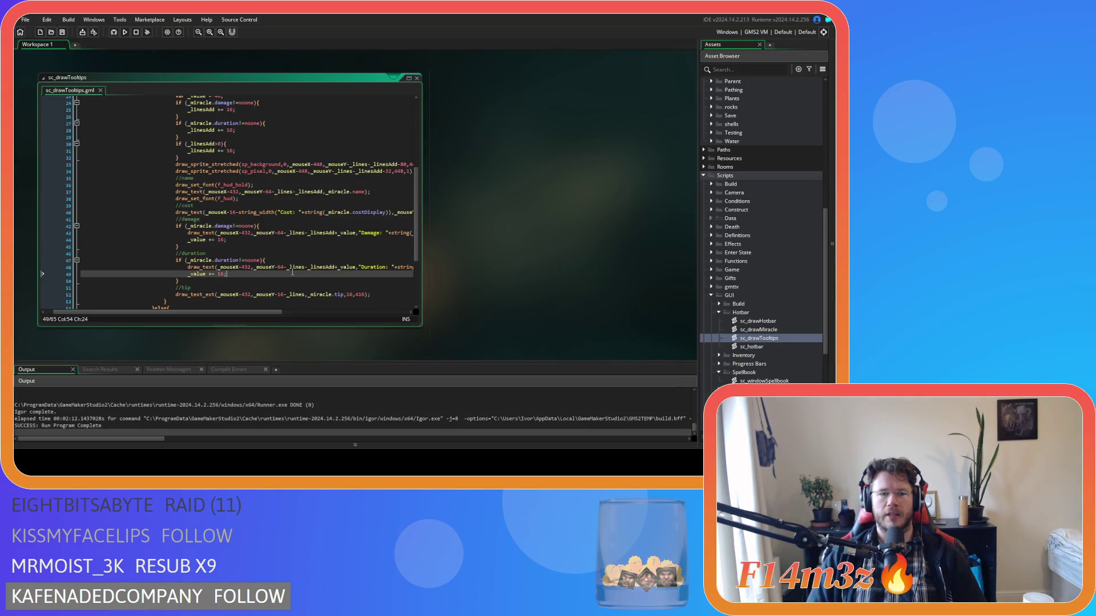
pyautogui.hotkey('ctrl', 'z')
pyautogui.hotkey('ctrl', 'z')
pyautogui.hotkey('ctrl', 'z')
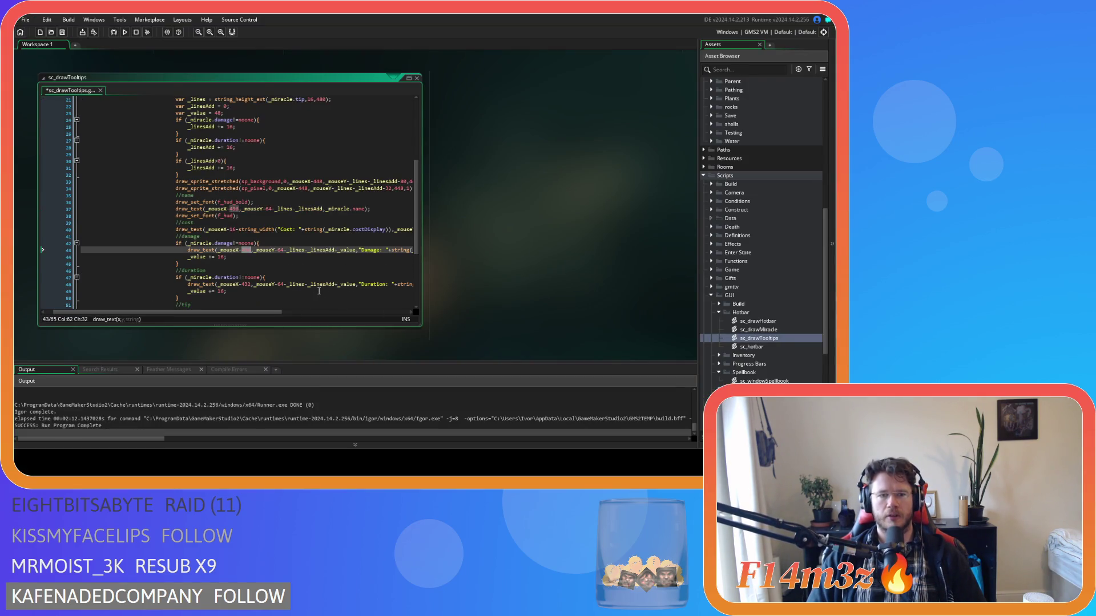
pyautogui.hotkey('ctrl', 'z')
pyautogui.hotkey('ctrl', 'z')
pyautogui.hotkey('ctrl', 'z')
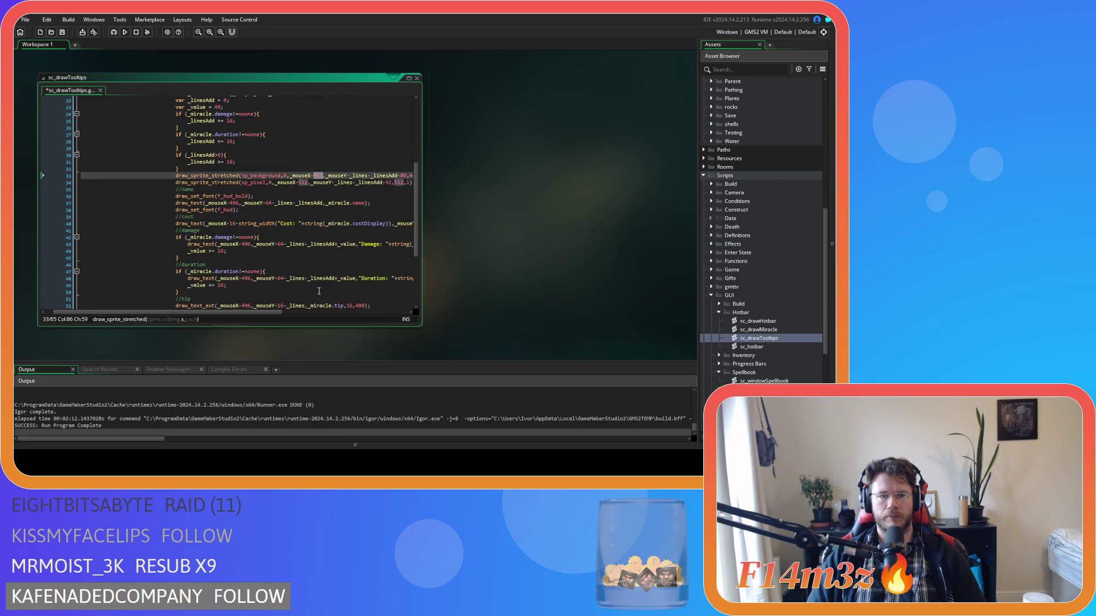
pyautogui.scroll(3, 319, 291)
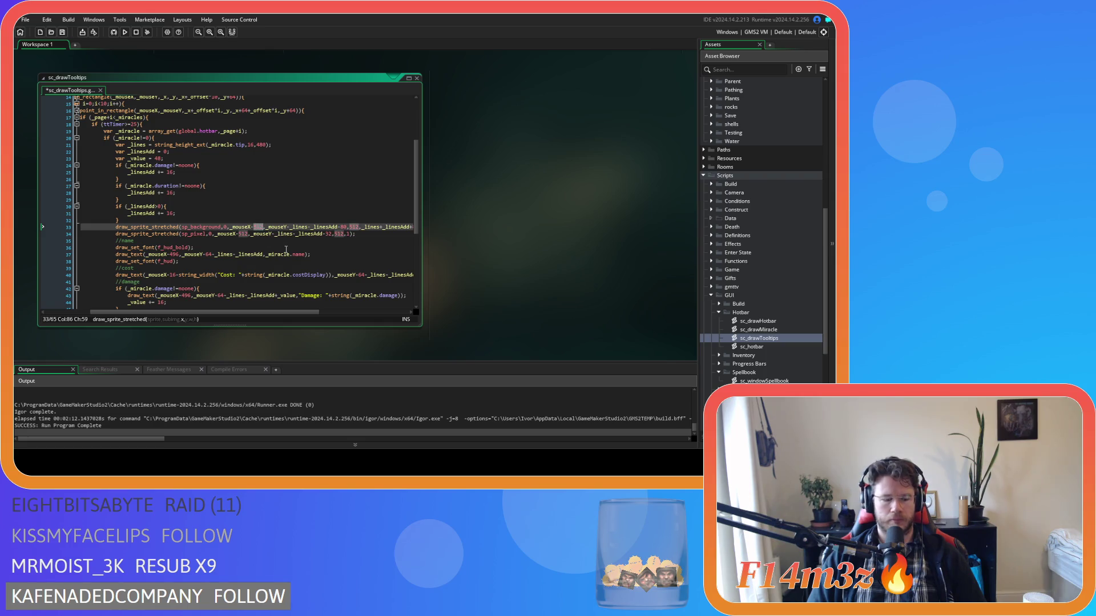
# Replace every 512 in sc_drawTooltips with 384 using Find and Replace
pyautogui.hotkey('ctrl', 'shift', 'f')
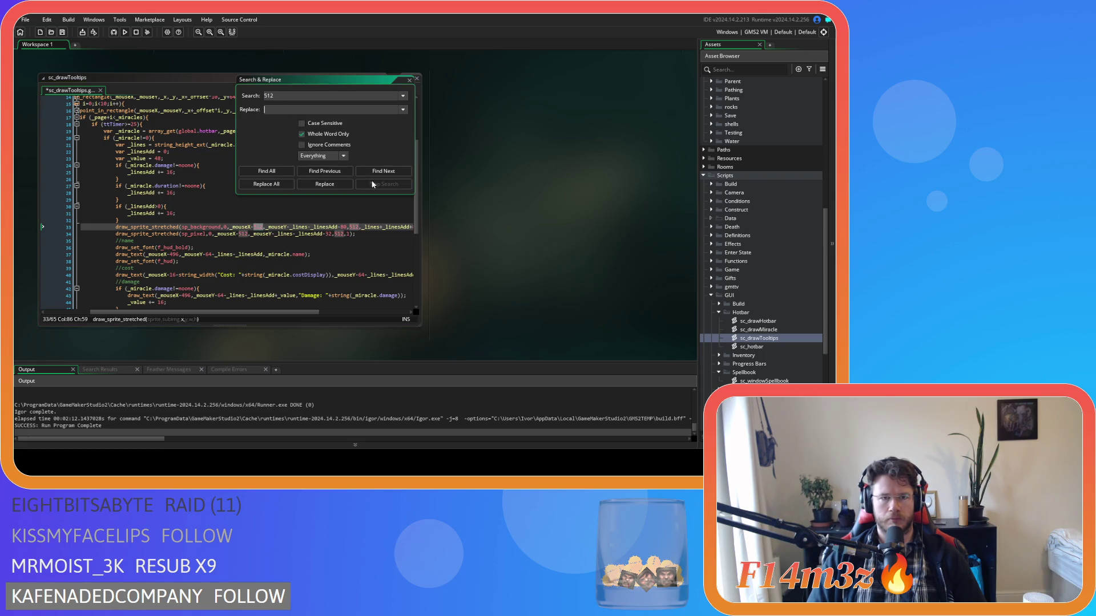
pyautogui.click(410, 81)
pyautogui.click(258, 227)
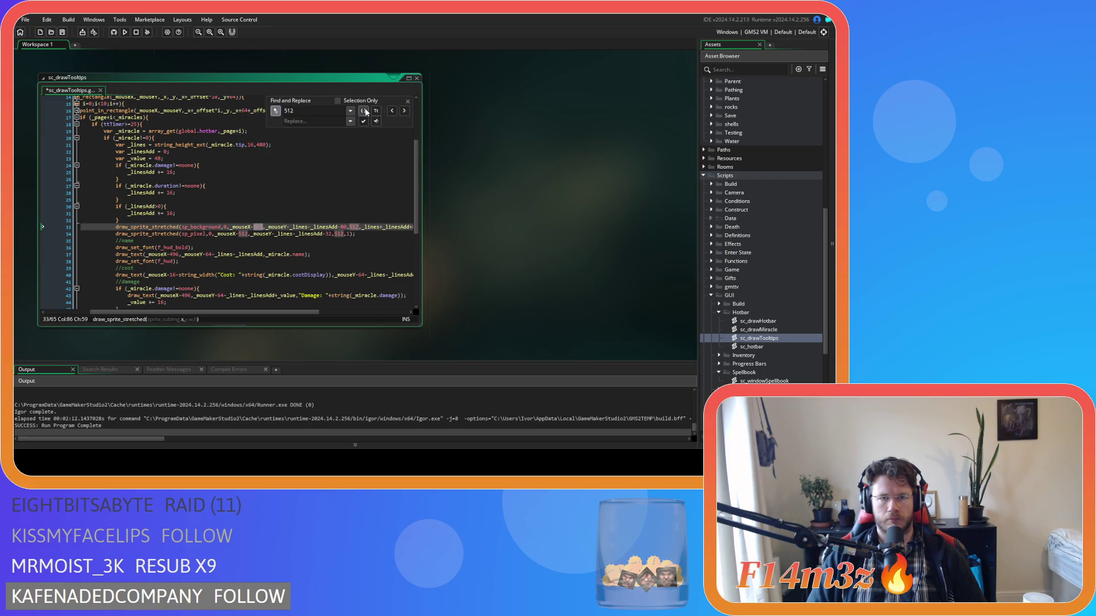
pyautogui.write('384')
pyautogui.click(376, 121)
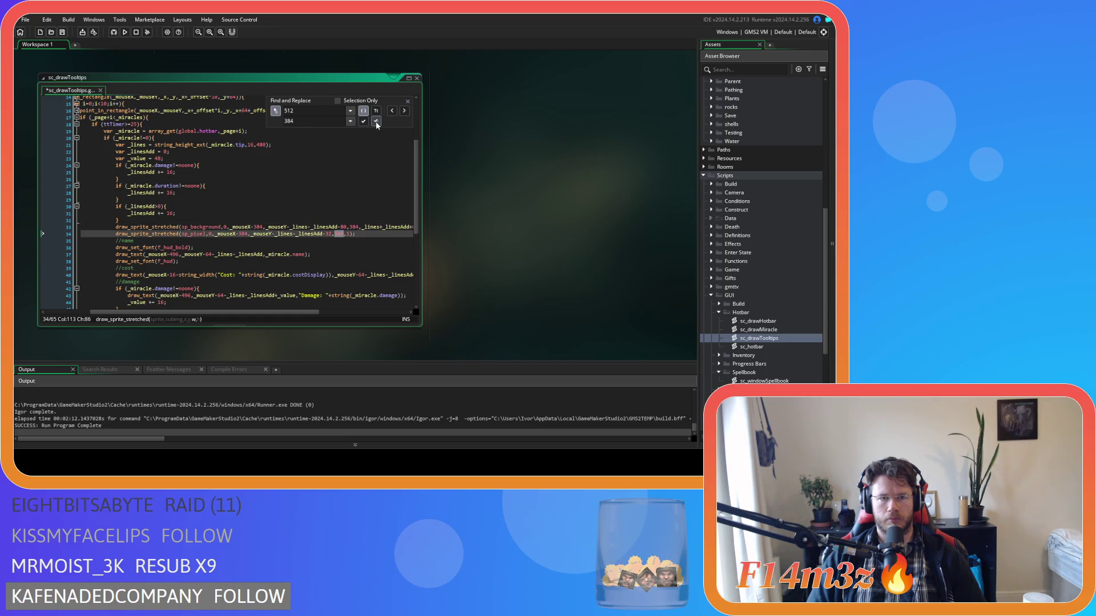
pyautogui.click(407, 101)
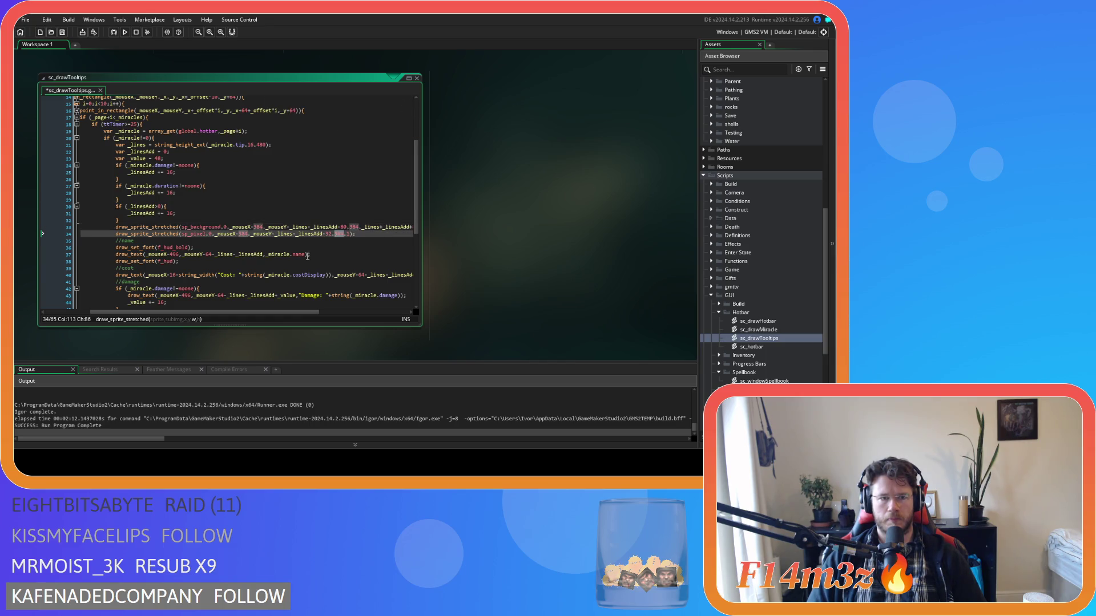
pyautogui.scroll(-3, 307, 256)
pyautogui.scroll(4, 302, 256)
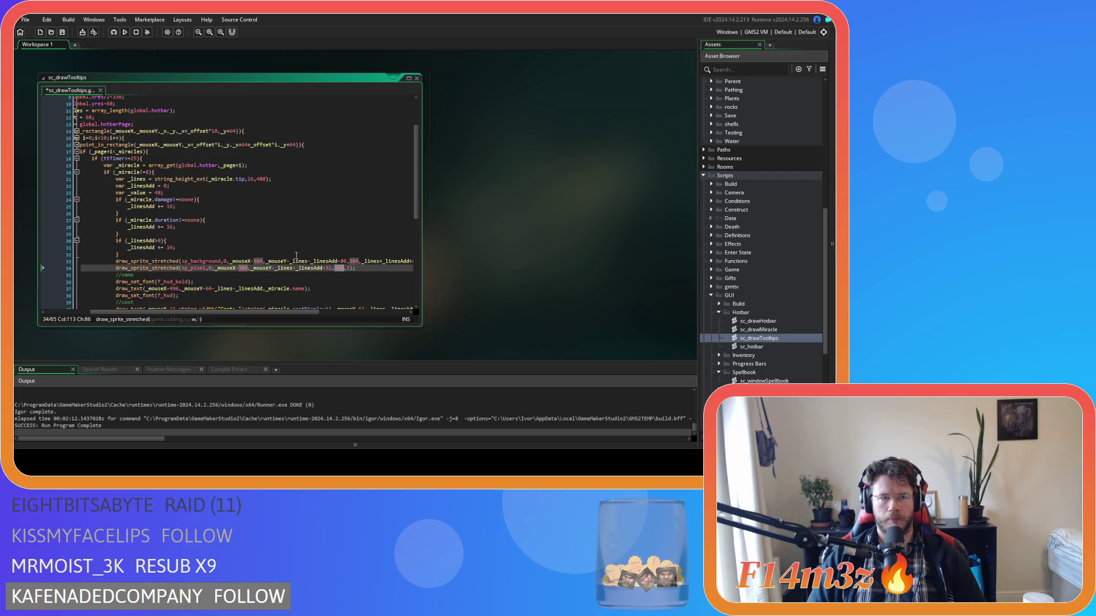
# Go to line 21's 480 wrap width and undo the tip text width change
pyautogui.click(259, 179)
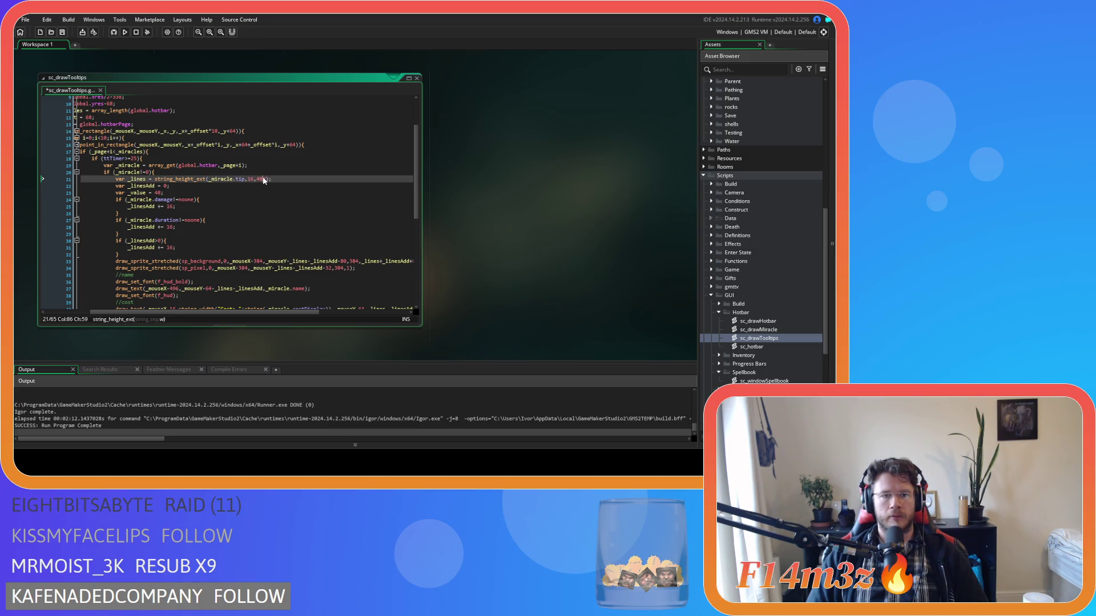
pyautogui.scroll(-8, 294, 244)
pyautogui.hotkey('ctrl', 'z')
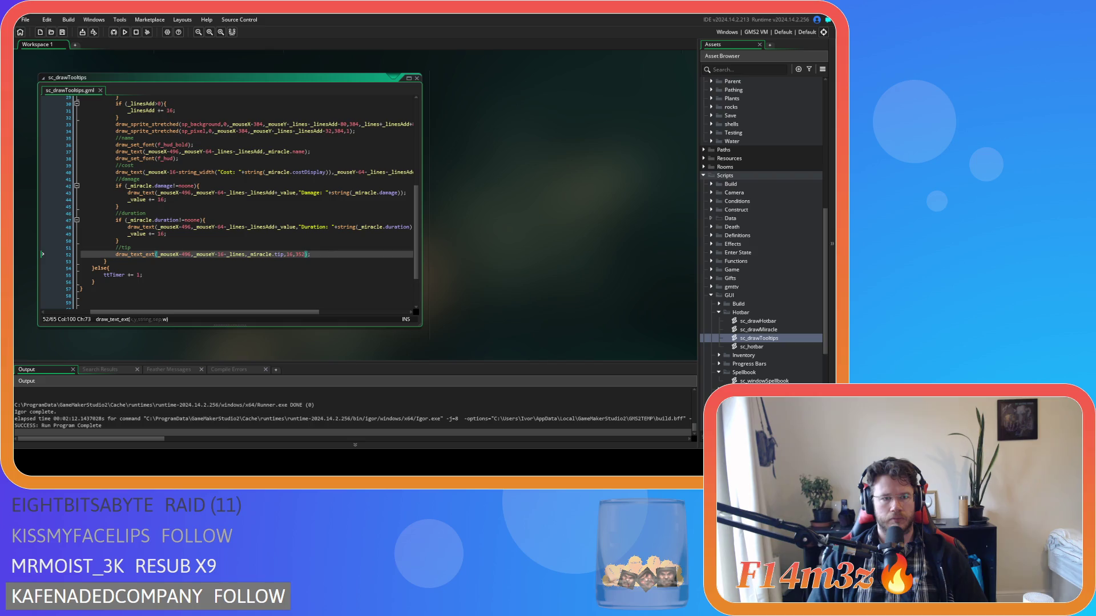
# Change the 496 x offsets on lines 48, 43 and 37 to 368, then run a test build
pyautogui.doubleClick(186, 227)
pyautogui.write('368')
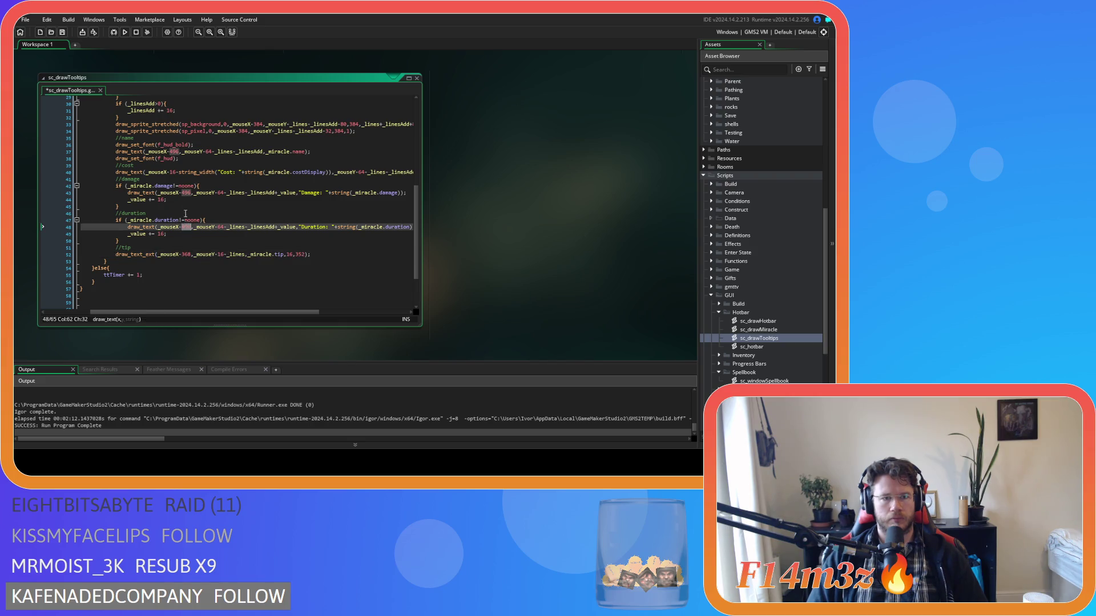
pyautogui.doubleClick(186, 193)
pyautogui.doubleClick(174, 152)
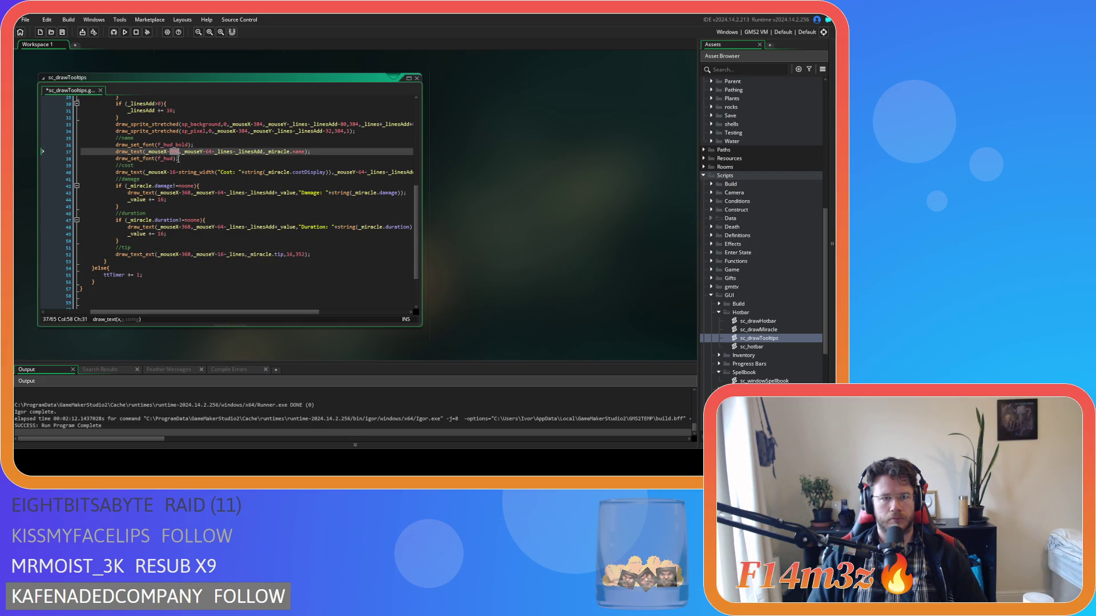
pyautogui.scroll(1, 288, 254)
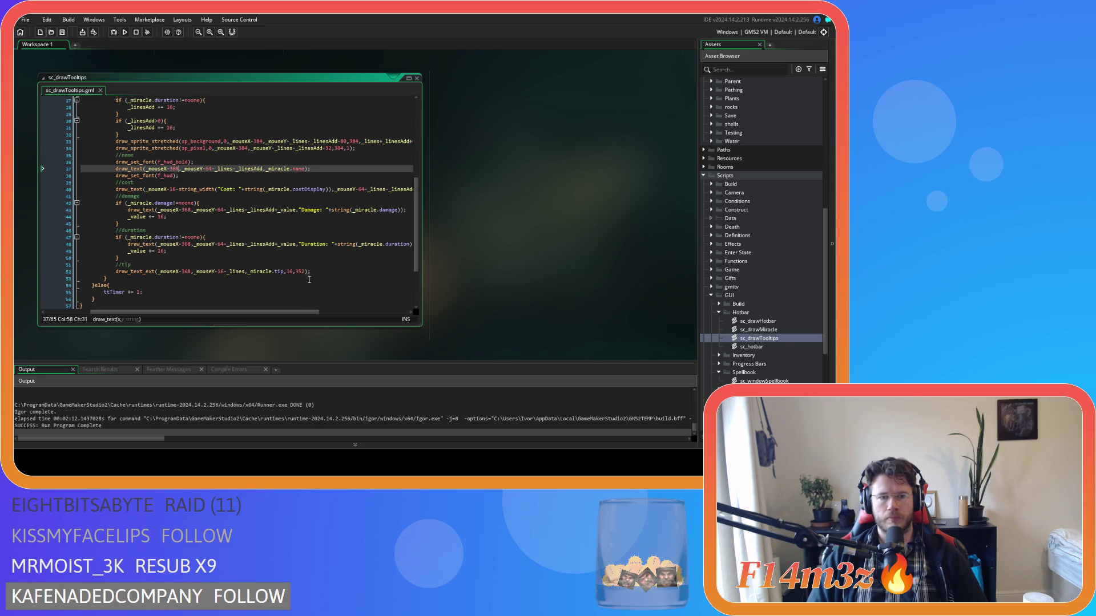
pyautogui.scroll(7, 316, 286)
pyautogui.scroll(-7, 317, 286)
pyautogui.press('F5')
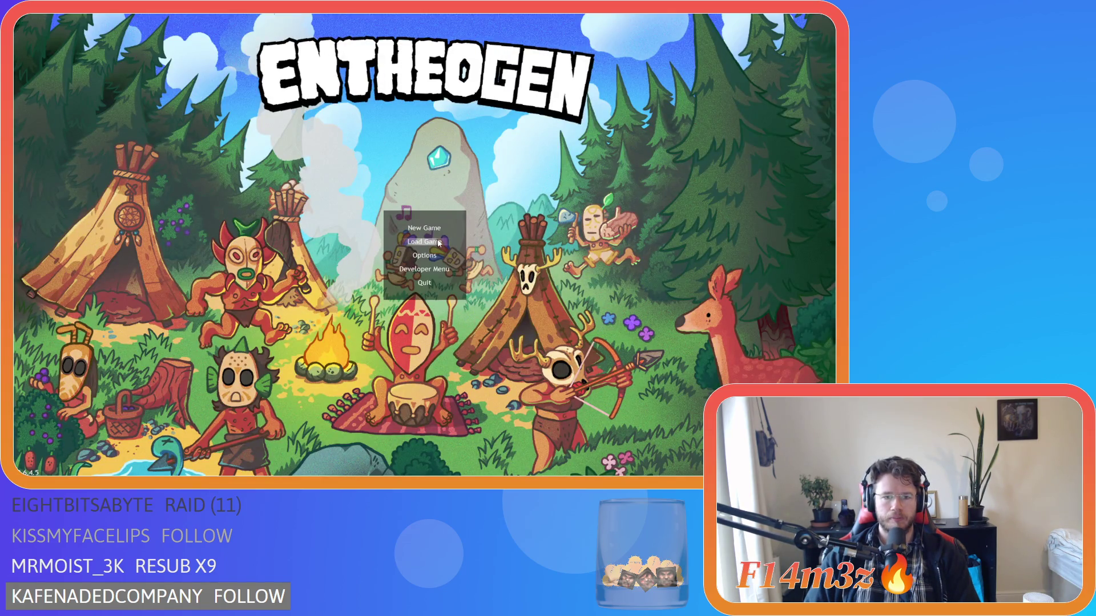
# Load the saved game, check the miracle tooltips such as Light, then quit the game
pyautogui.click(439, 242)
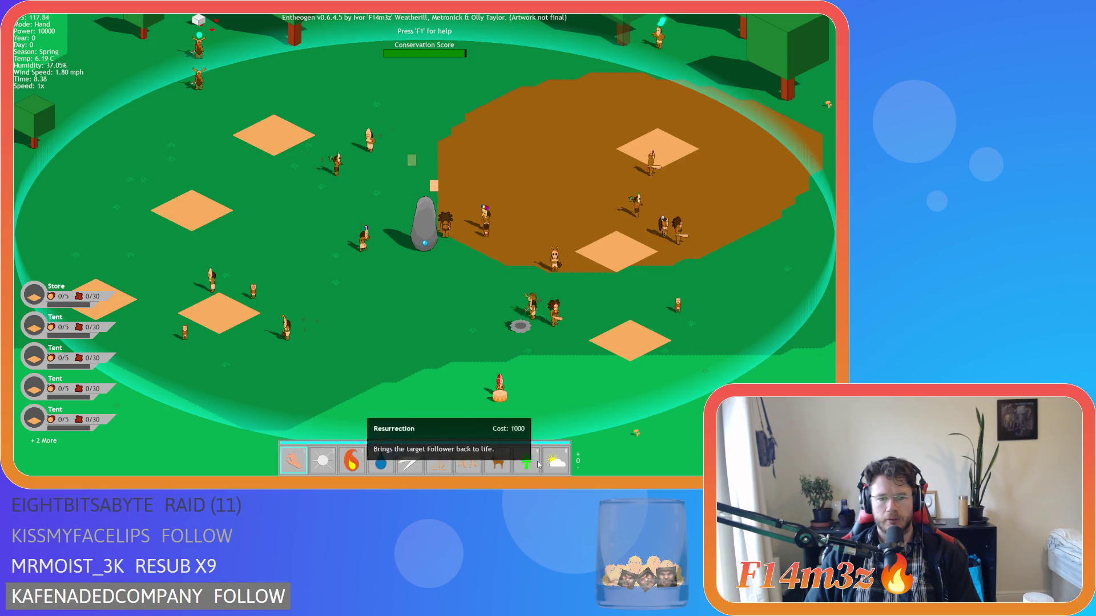
pyautogui.scroll(-1, 538, 464)
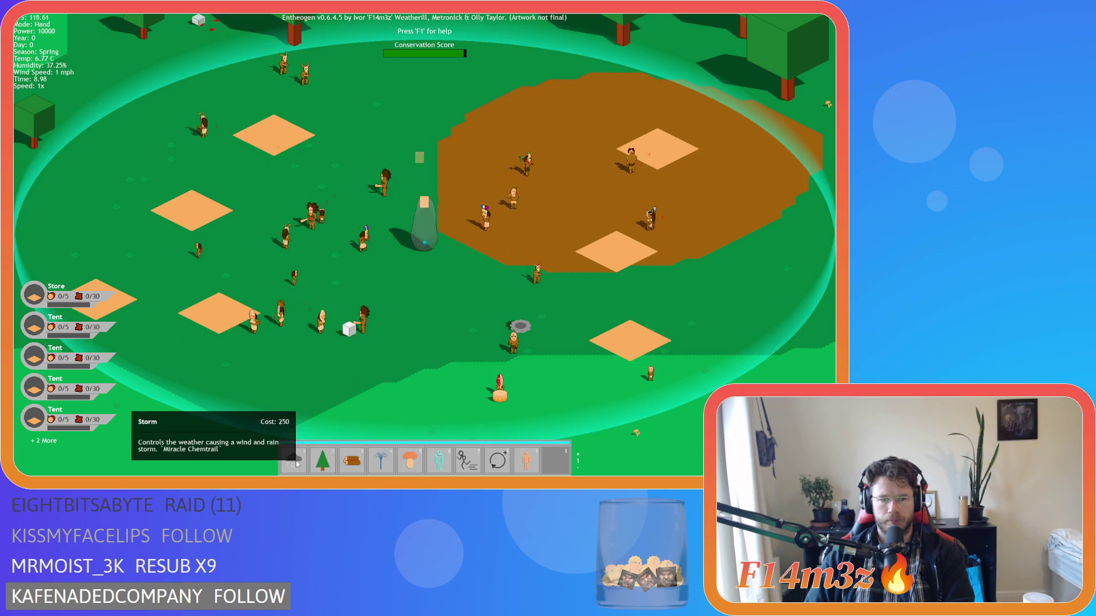
pyautogui.scroll(1, 296, 464)
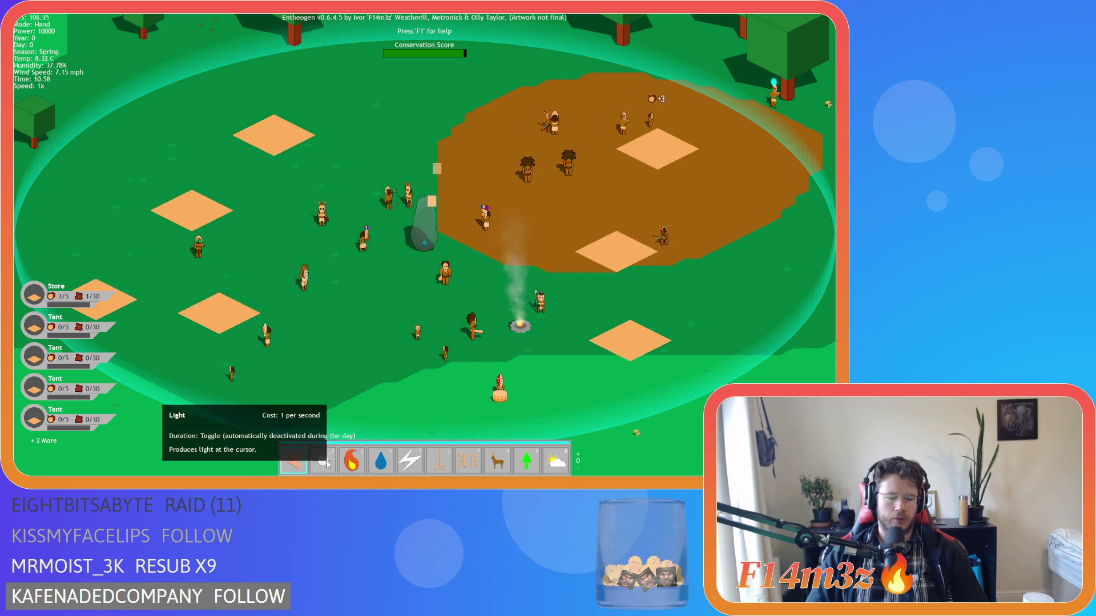
pyautogui.press('Escape')
pyautogui.press('y')
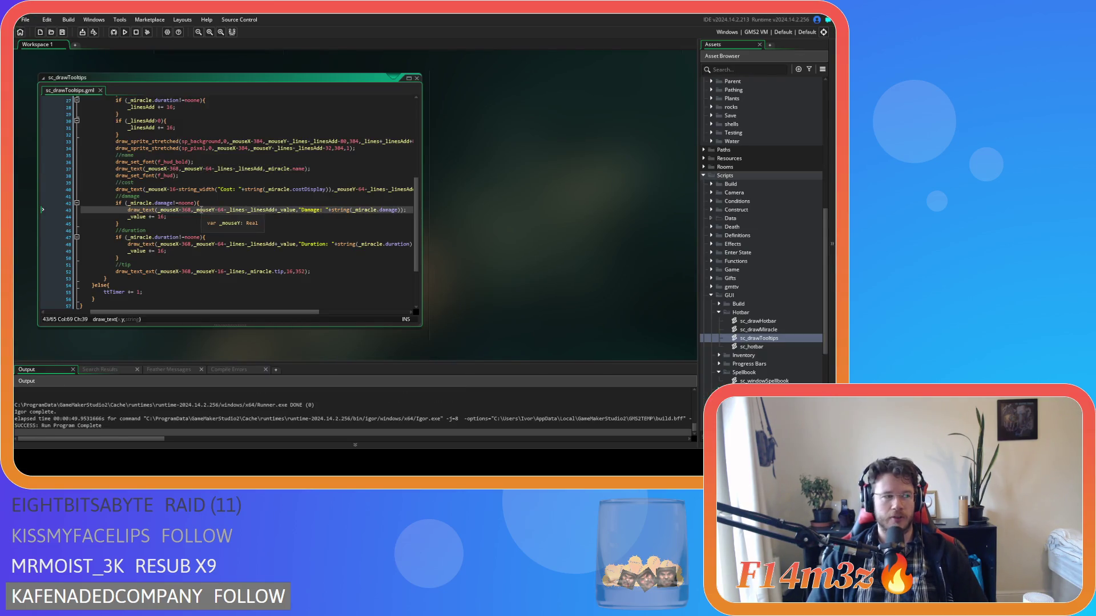
# Open sc_miracleLight from Scripts > Miracles and go to the end of its duration text
pyautogui.scroll(-2, 762, 330)
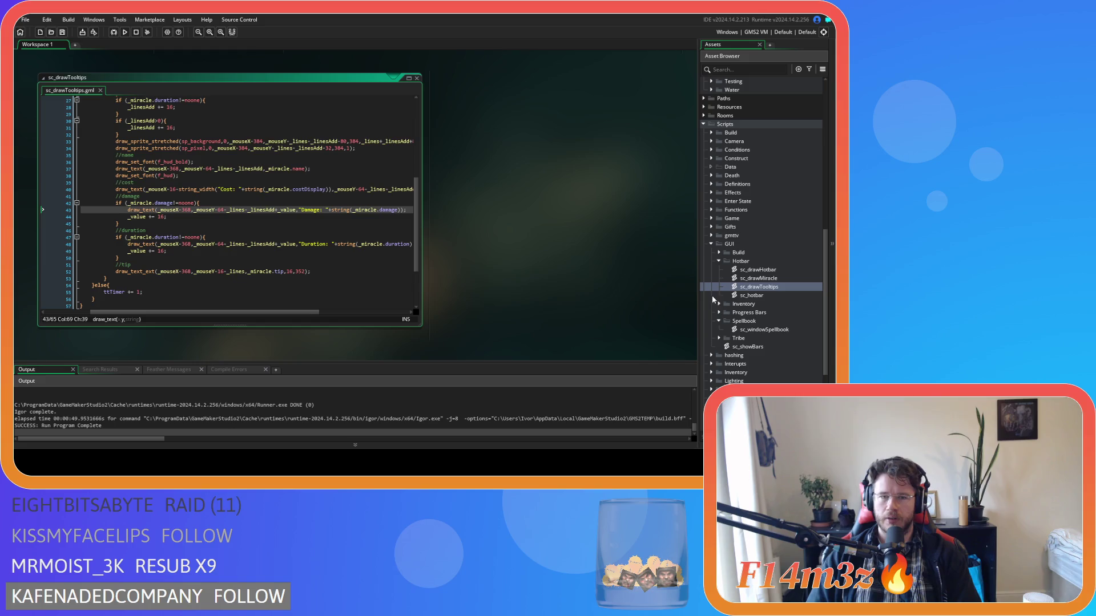
pyautogui.scroll(3, 766, 295)
pyautogui.scroll(-1, 710, 264)
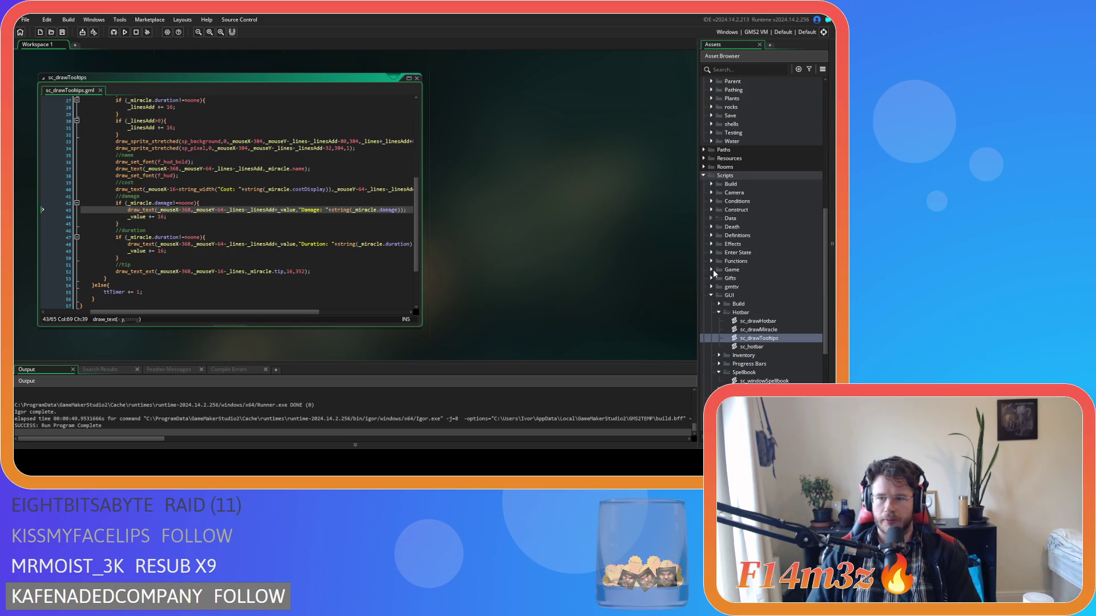
pyautogui.scroll(-4, 713, 270)
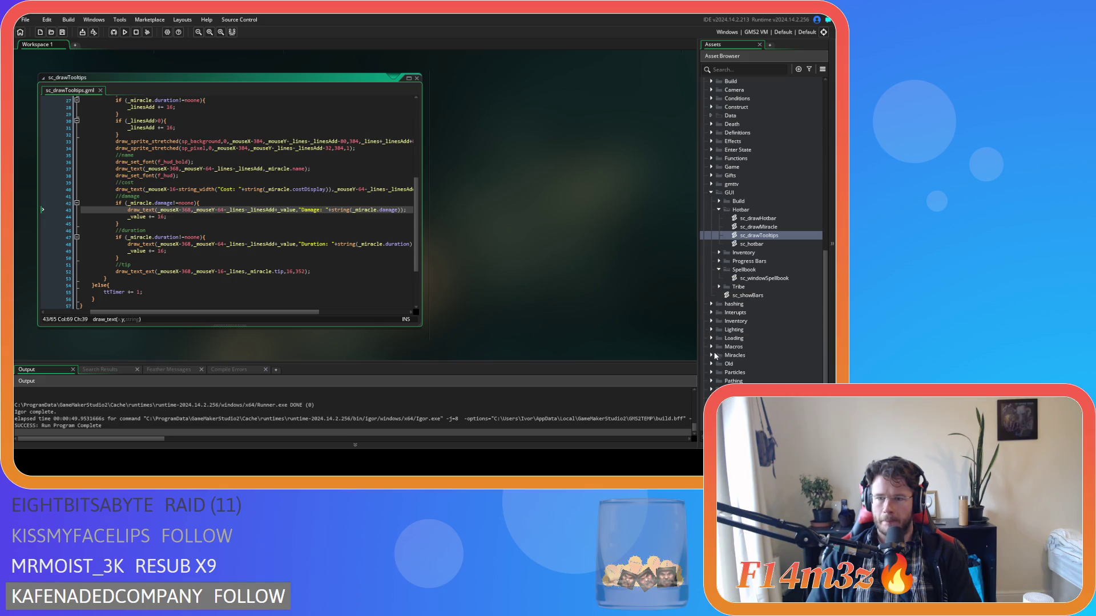
pyautogui.click(711, 355)
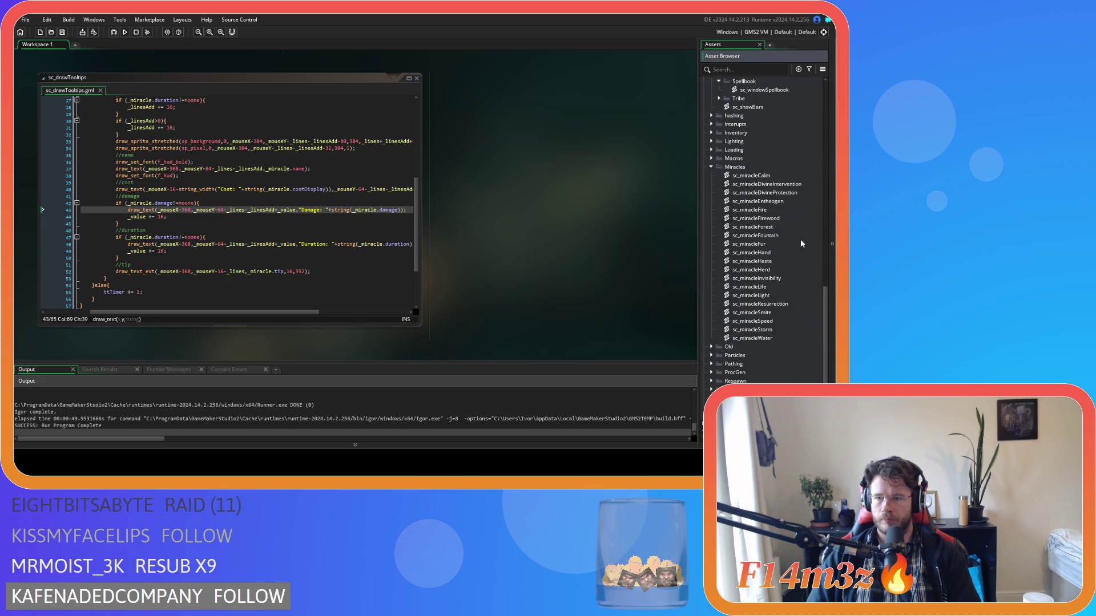
pyautogui.doubleClick(779, 295)
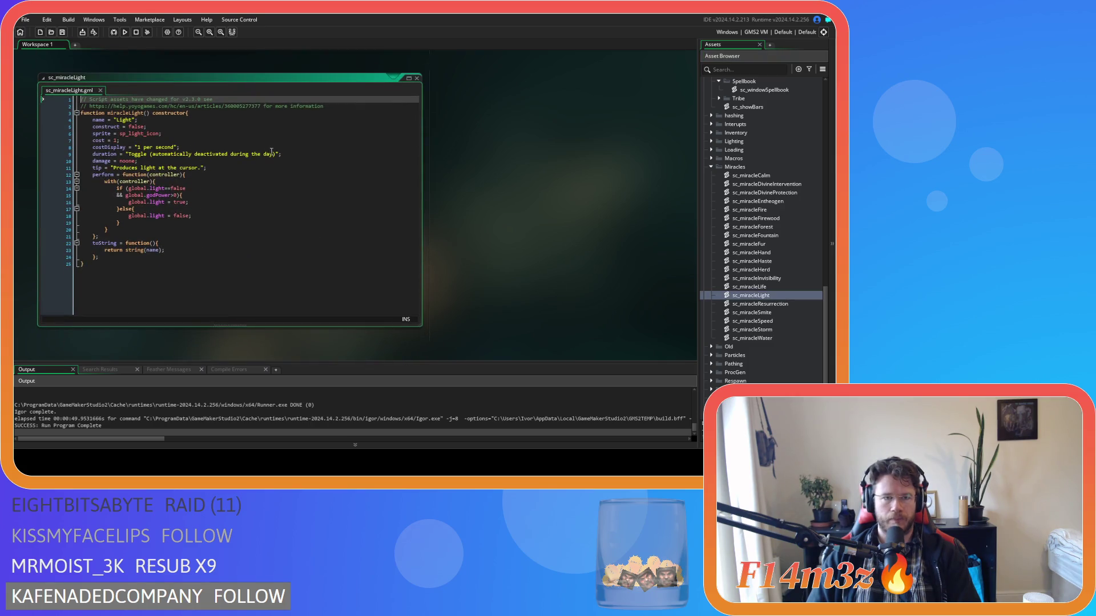
pyautogui.click(273, 154)
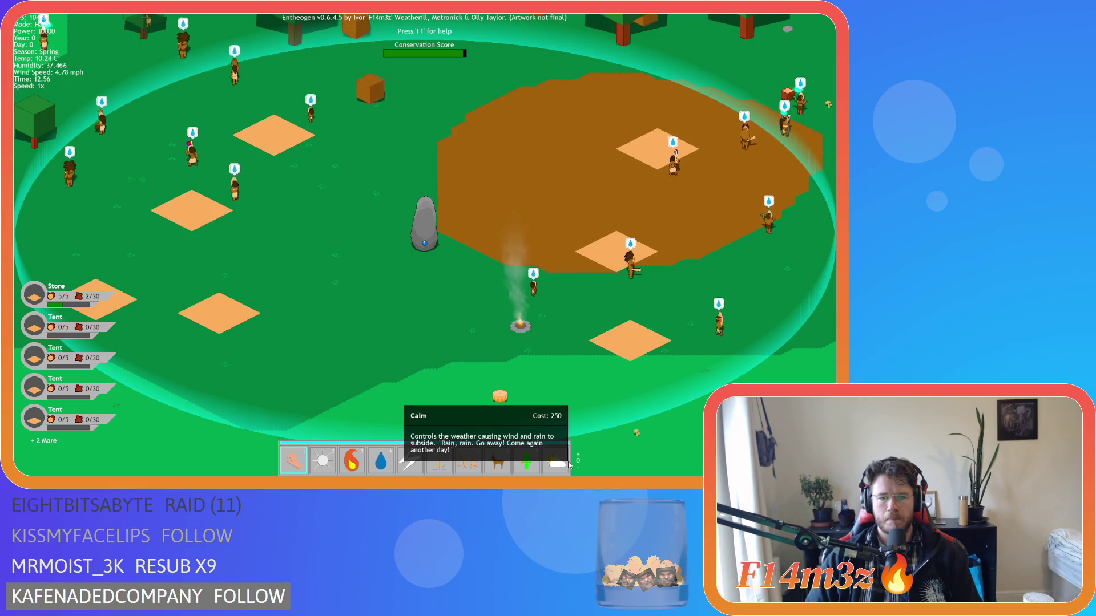
# Scroll the miracle toolbar back to page 1, then quit the Entheogen test run
pyautogui.scroll(-1, 569, 464)
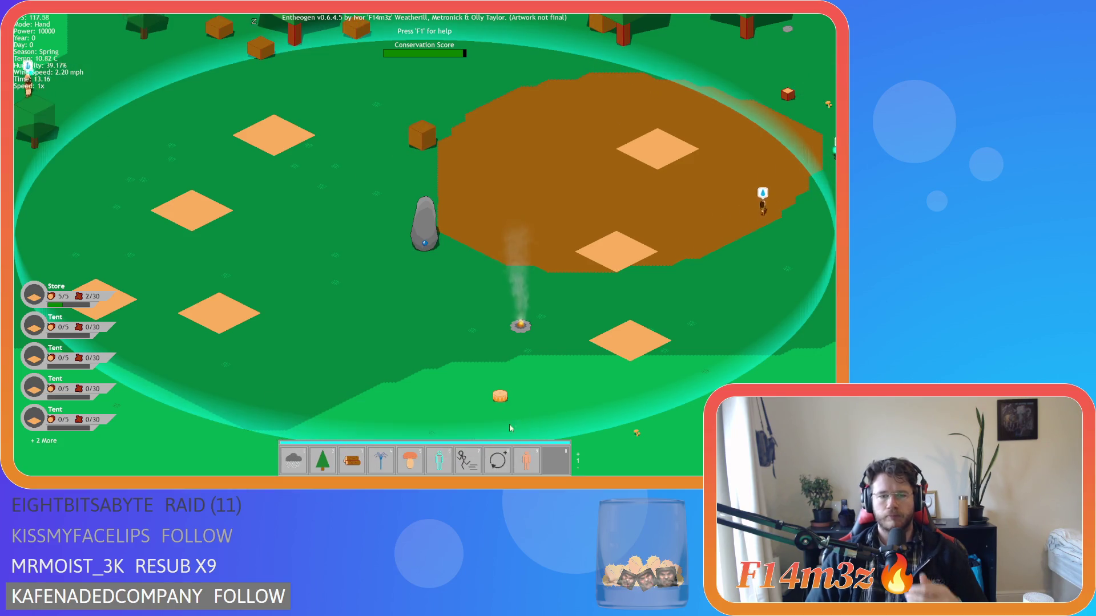
pyautogui.press('Escape')
pyautogui.press('y')
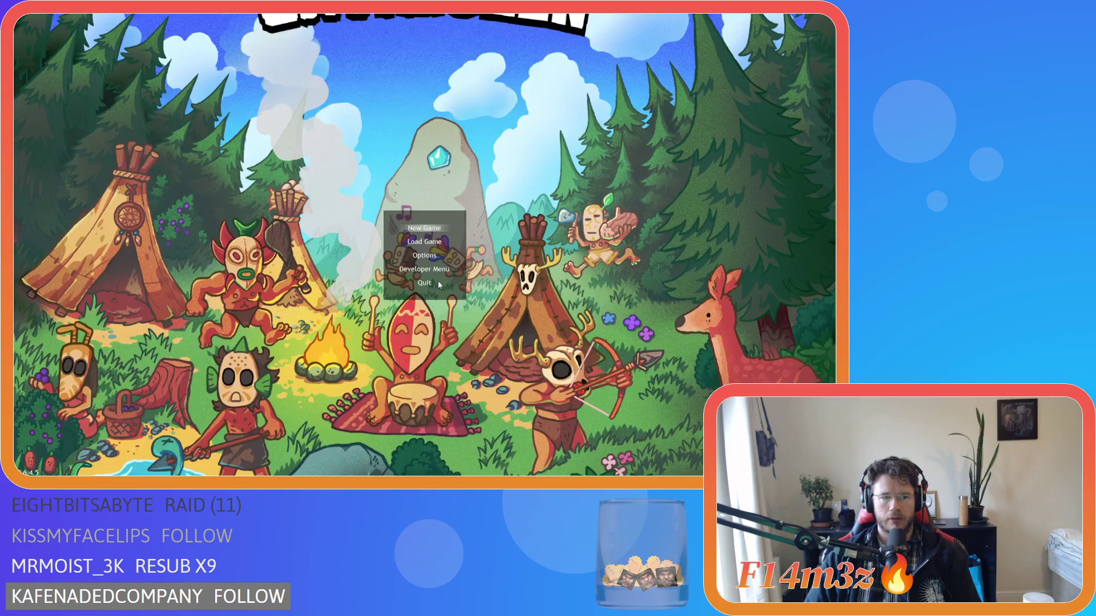
pyautogui.scroll(10, 502, 292)
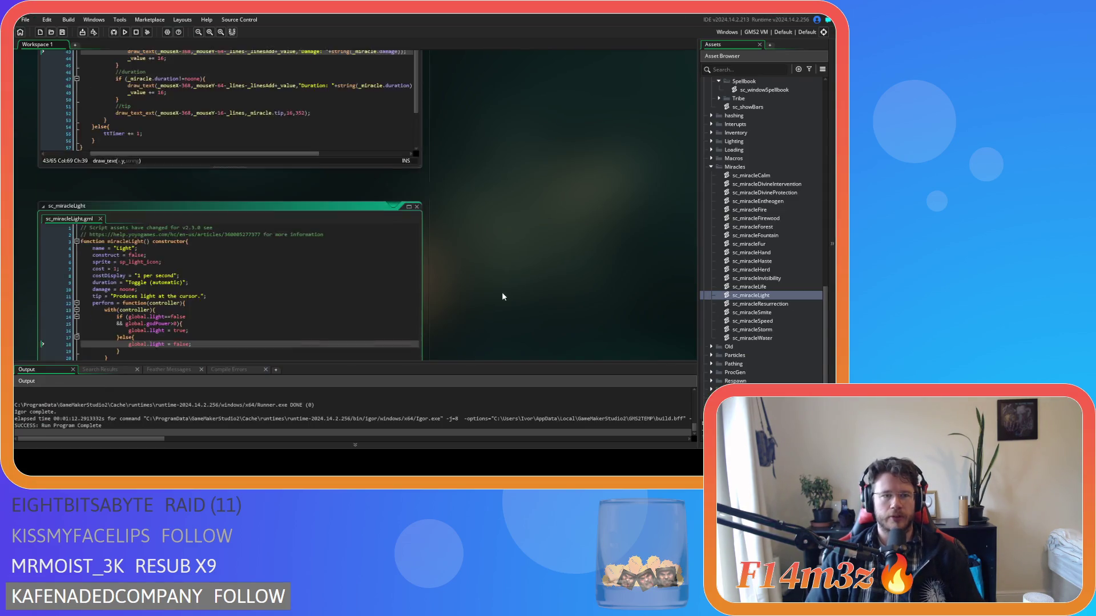
# Move to the sc_windowSpellbook script and click into its drawing code at line 21
pyautogui.scroll(-3, 220, 311)
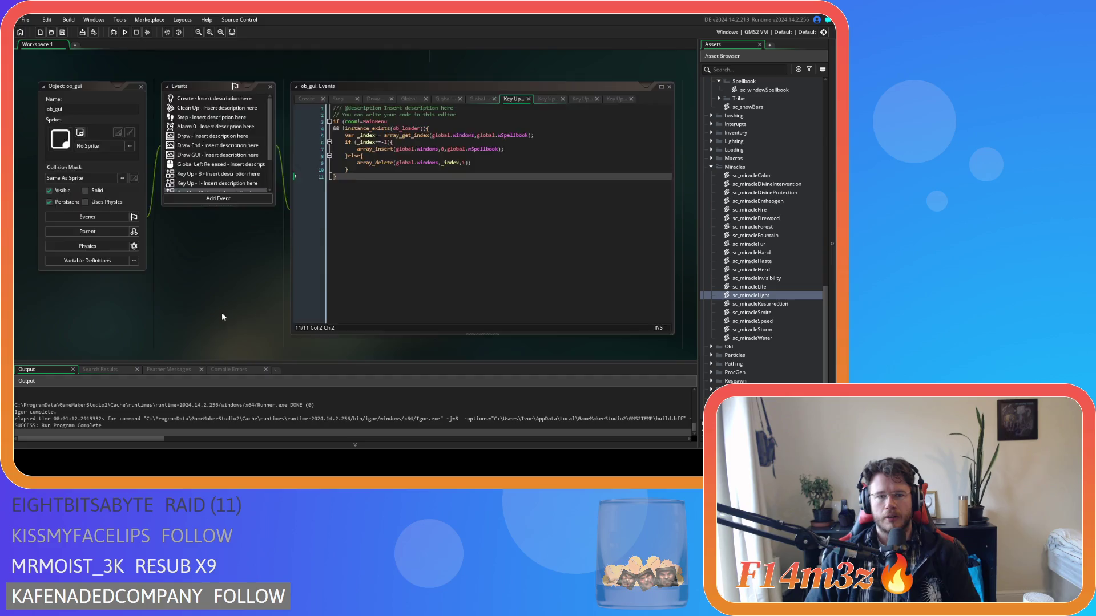
pyautogui.scroll(10, 221, 313)
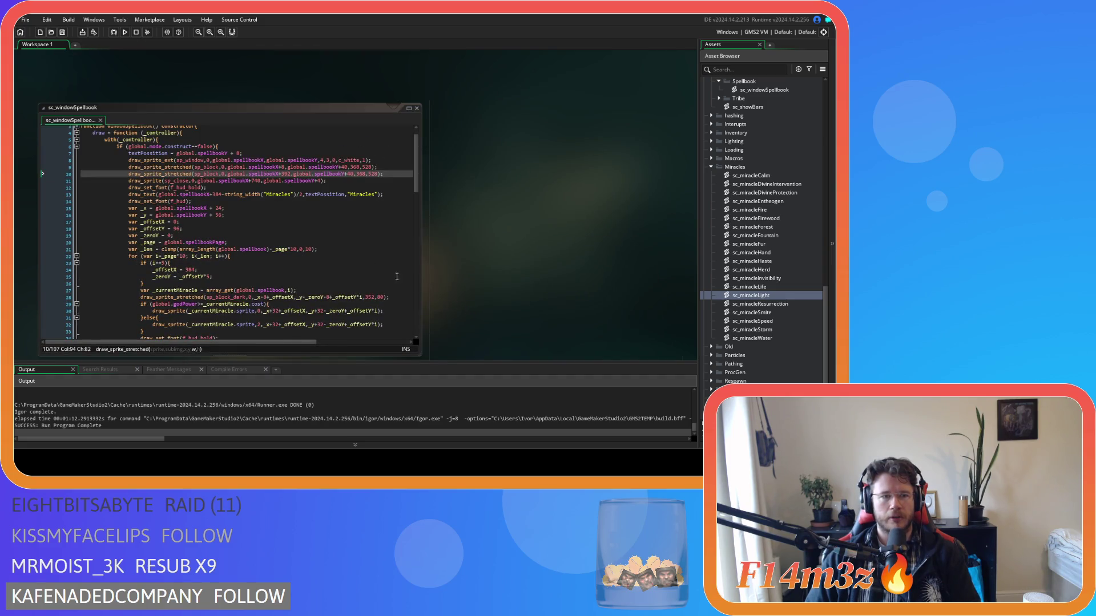
pyautogui.click(325, 249)
# Place the cursor on the loop's column check at line 23 and build and run the game again
pyautogui.scroll(-3, 325, 250)
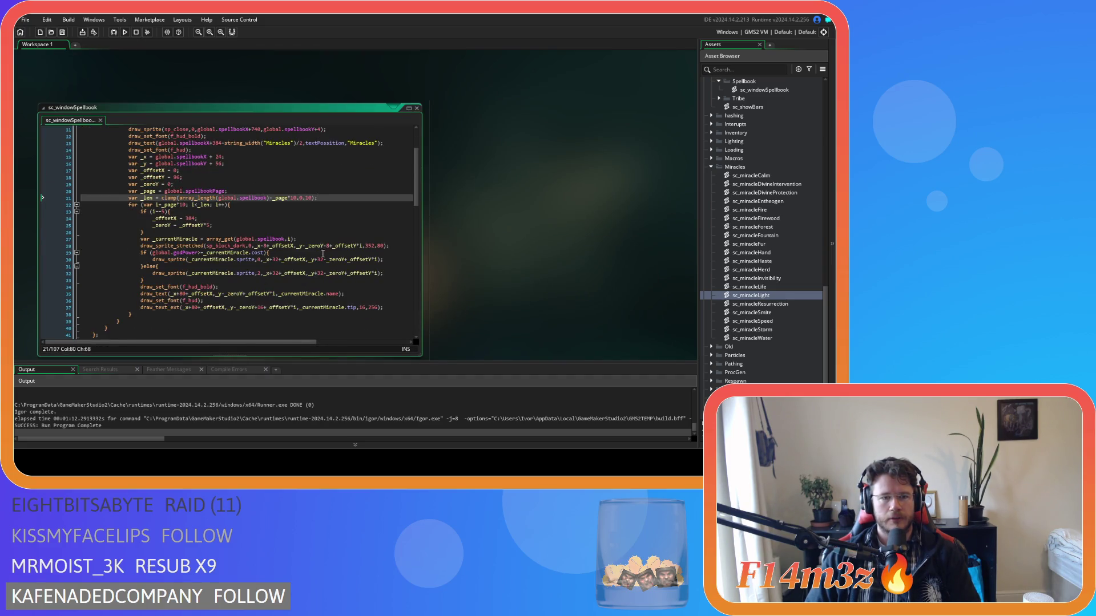
pyautogui.scroll(1, 323, 253)
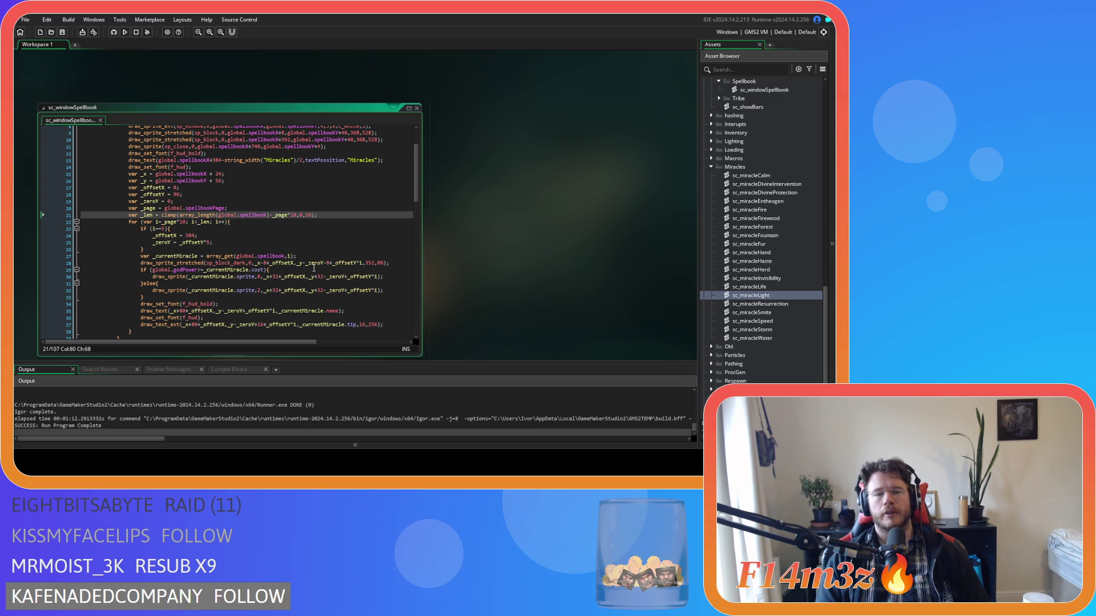
pyautogui.click(322, 229)
pyautogui.press('F5')
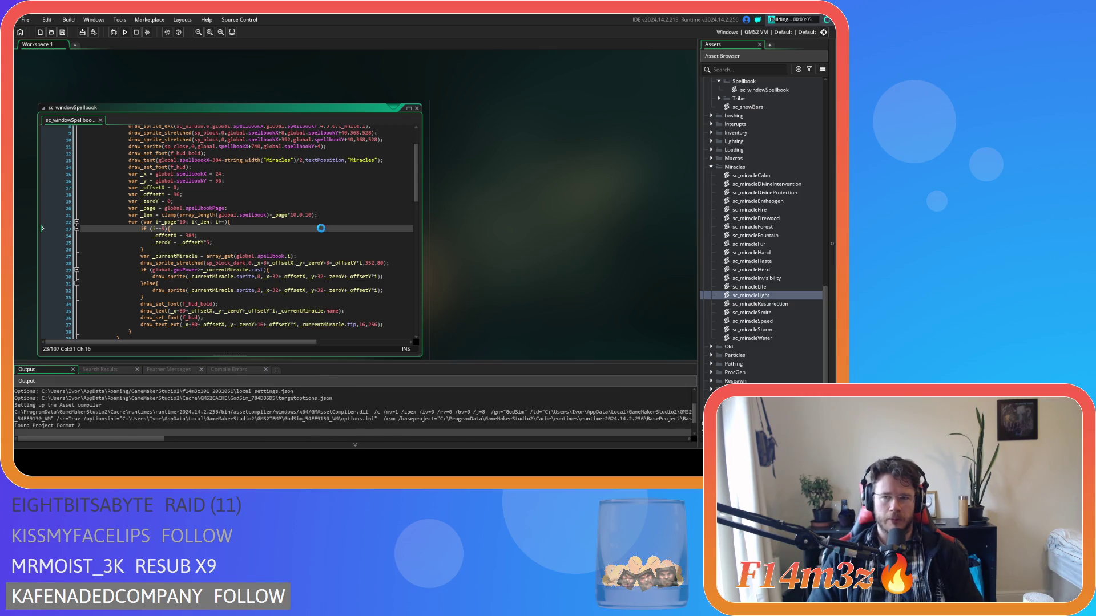
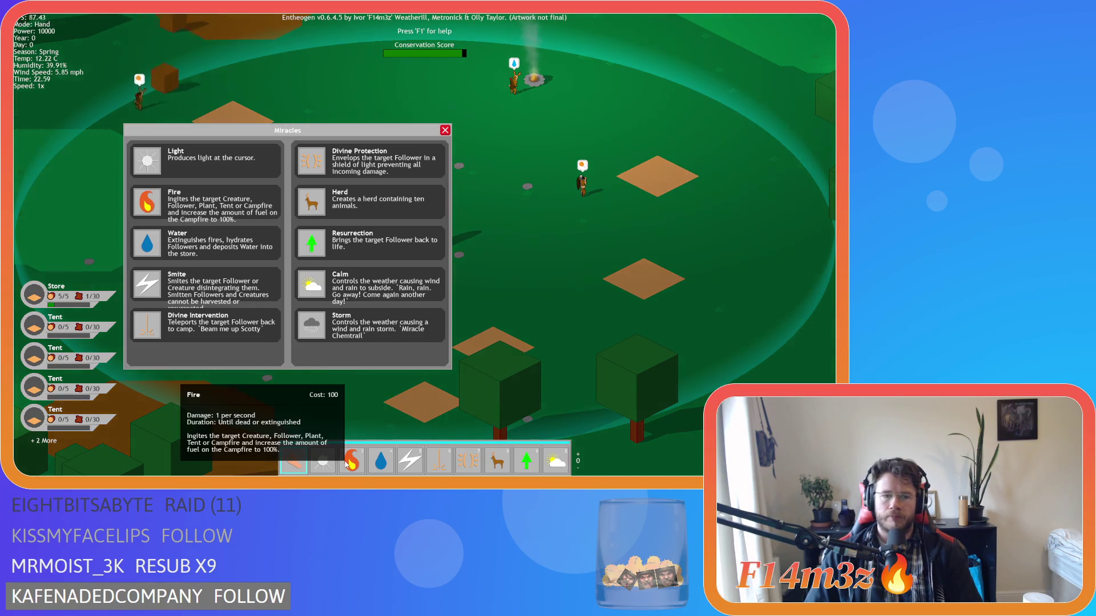
# Close the Miracles spellbook, quit Entheogen to the main menu, and close the game window
pyautogui.press('Escape')
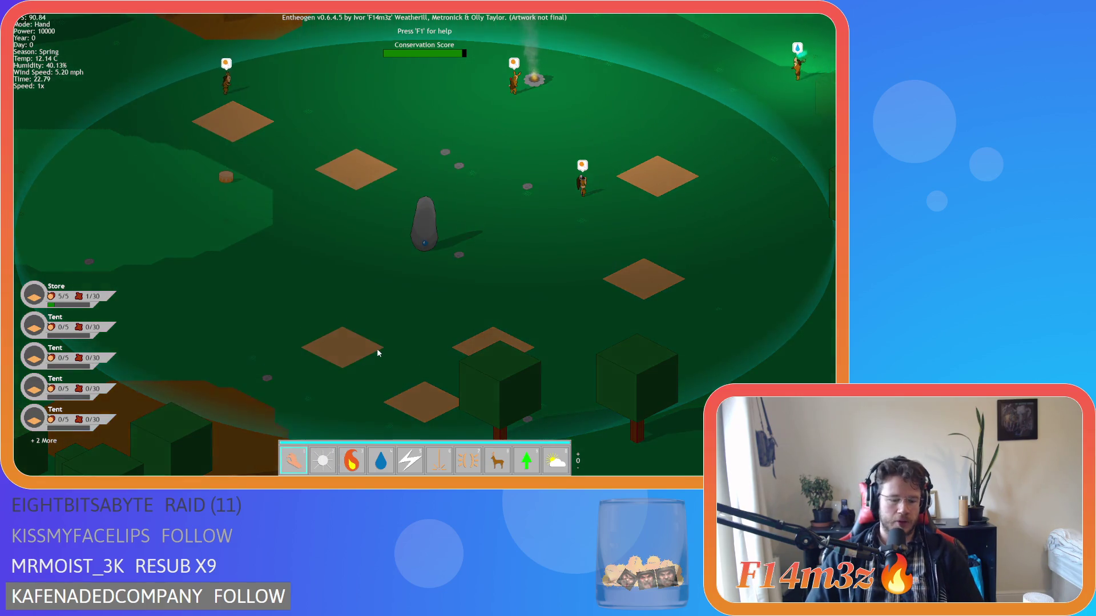
pyautogui.press('Escape')
pyautogui.press('Return')
pyautogui.click(424, 282)
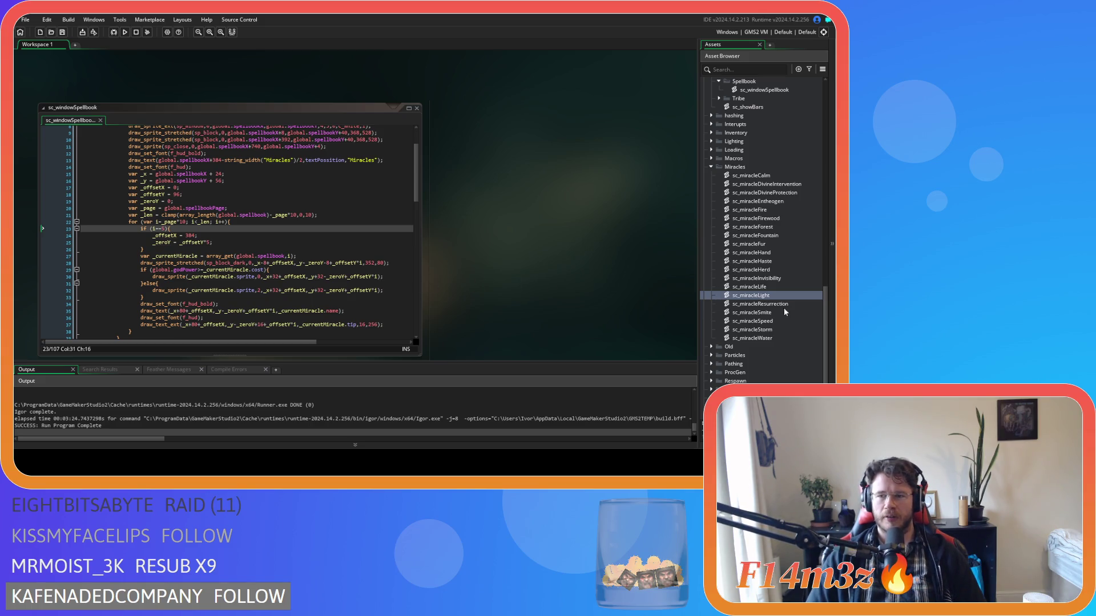
pyautogui.scroll(-2, 769, 316)
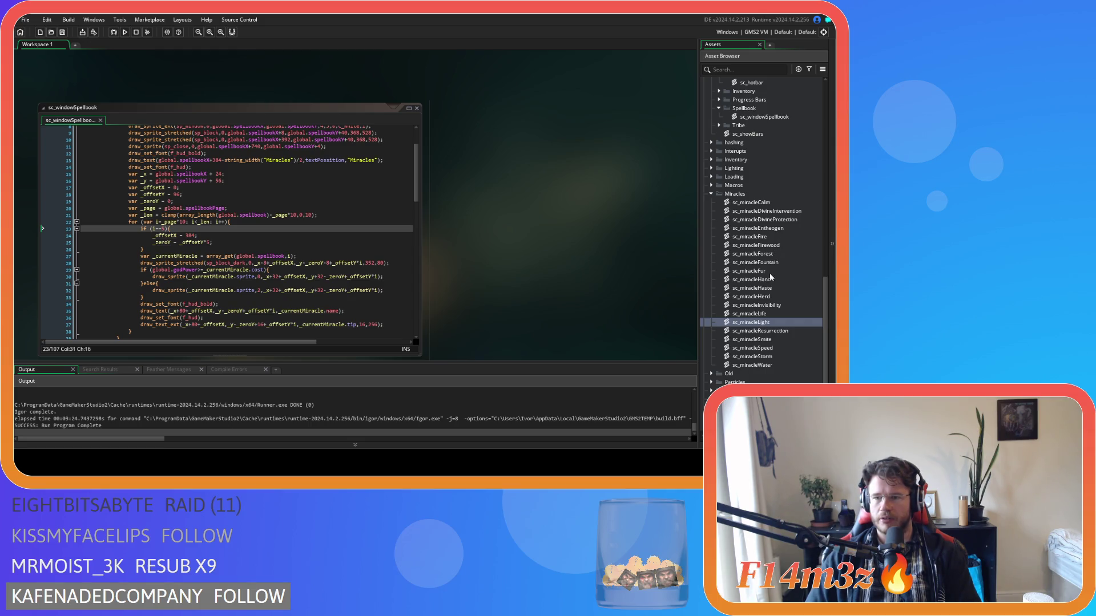
# Open sc_miracleFire and delete the list of target types from its tooltip
pyautogui.doubleClick(770, 238)
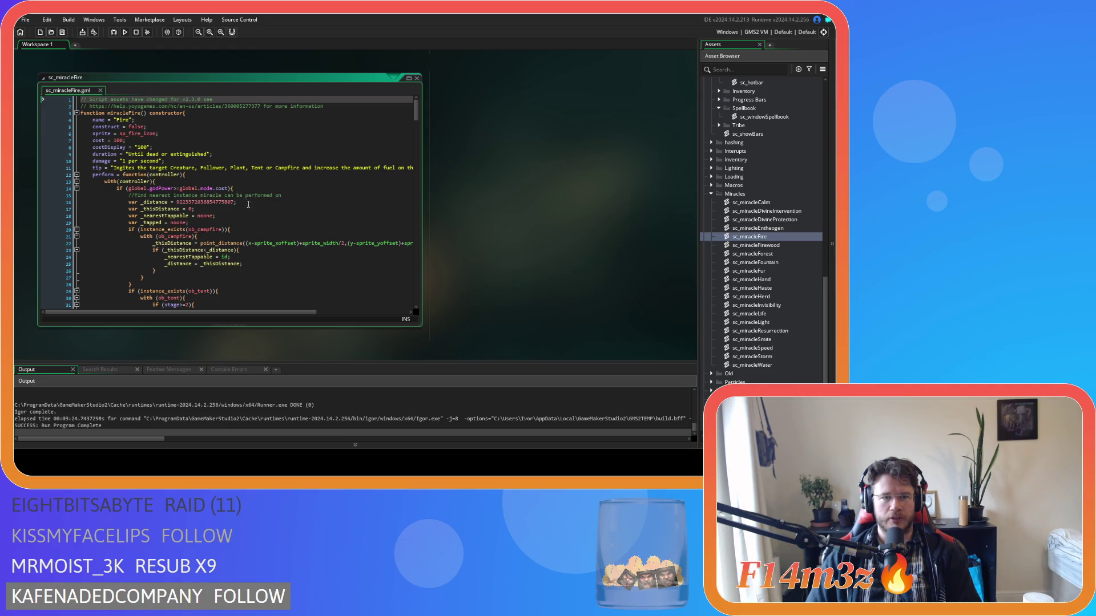
pyautogui.moveTo(269, 312)
pyautogui.mouseDown()
pyautogui.moveTo(306, 315)
pyautogui.moveTo(278, 314)
pyautogui.mouseUp()
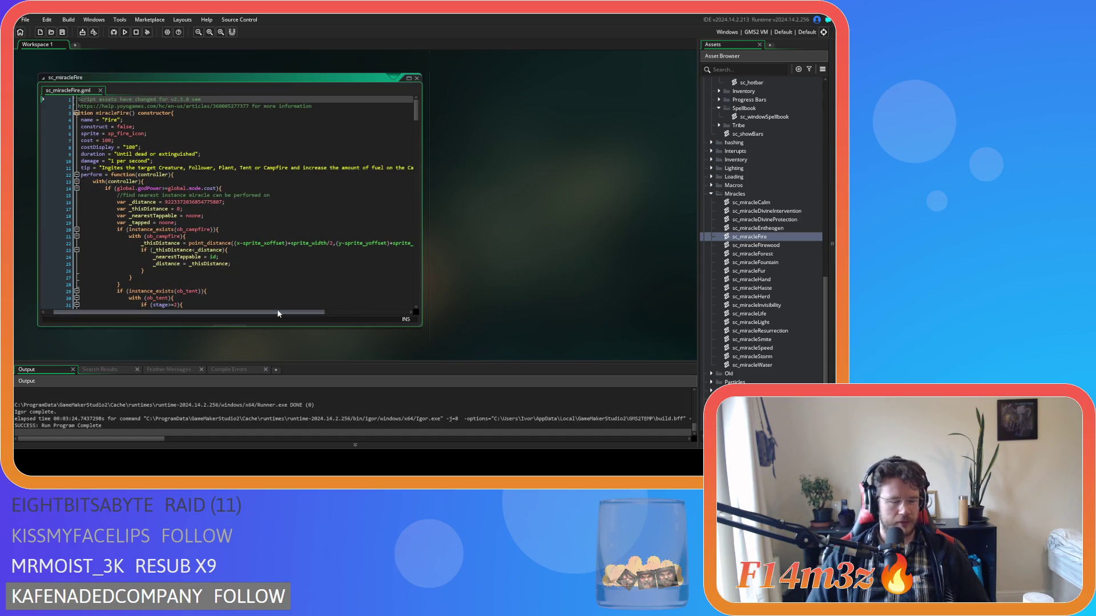
pyautogui.click(158, 168)
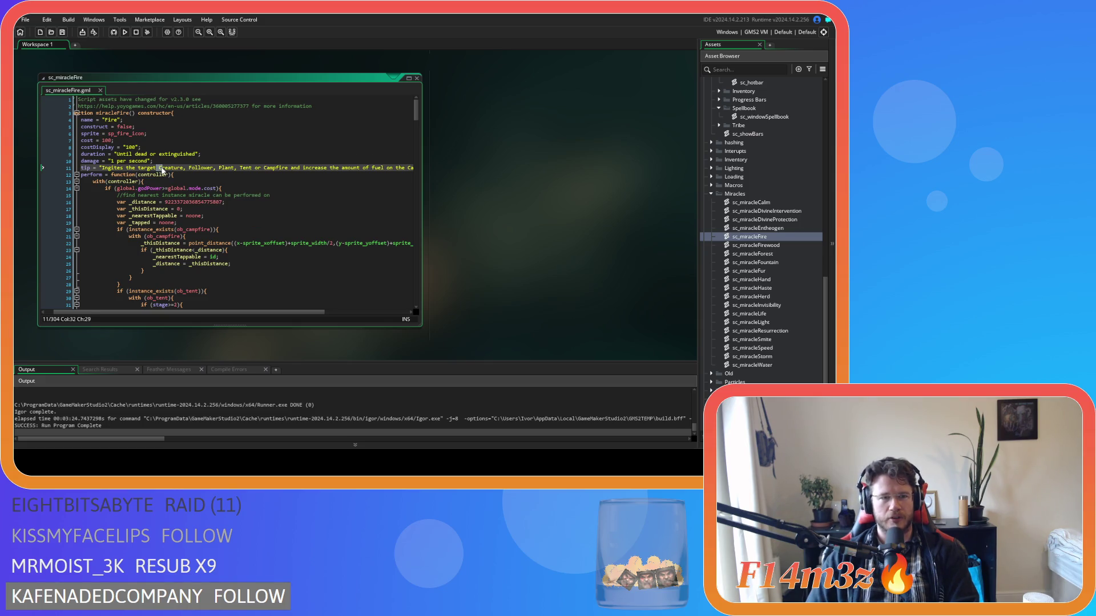
pyautogui.moveTo(171, 168); pyautogui.dragTo(247, 169)
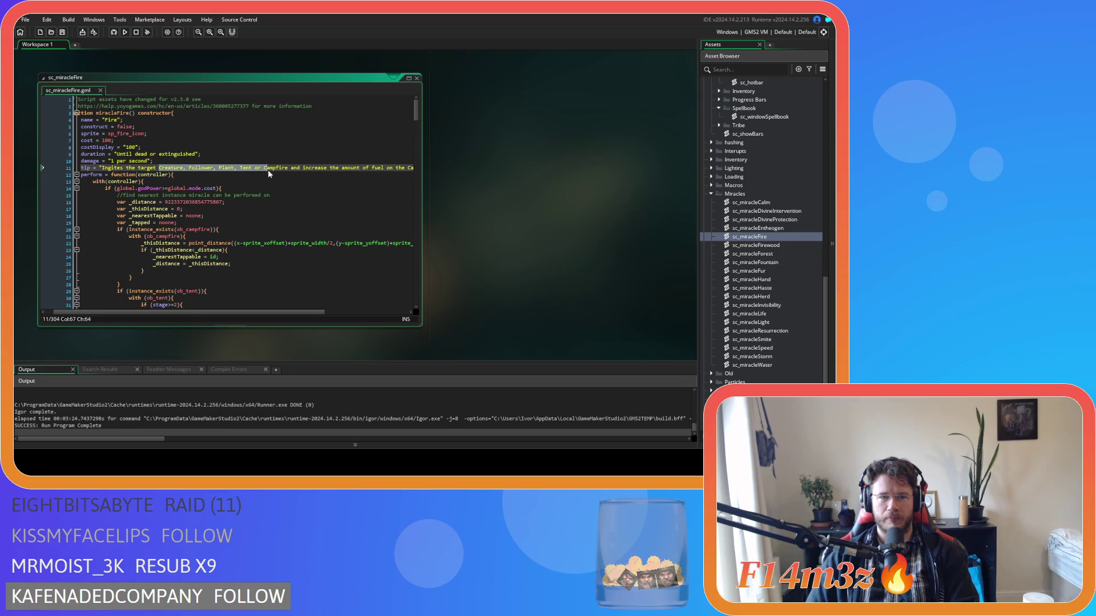
pyautogui.press('BackSpace')
pyautogui.press('BackSpace')
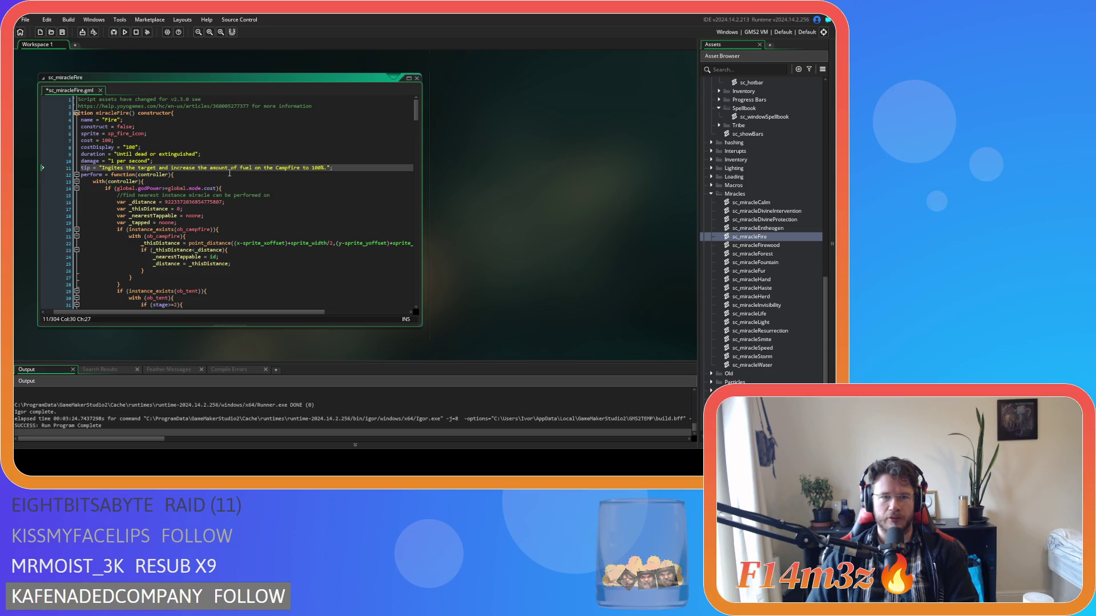
# Reword the tip to end 'fuel to 100% if used on the Campfire.' and save
pyautogui.doubleClick(257, 168)
pyautogui.write('if used on')
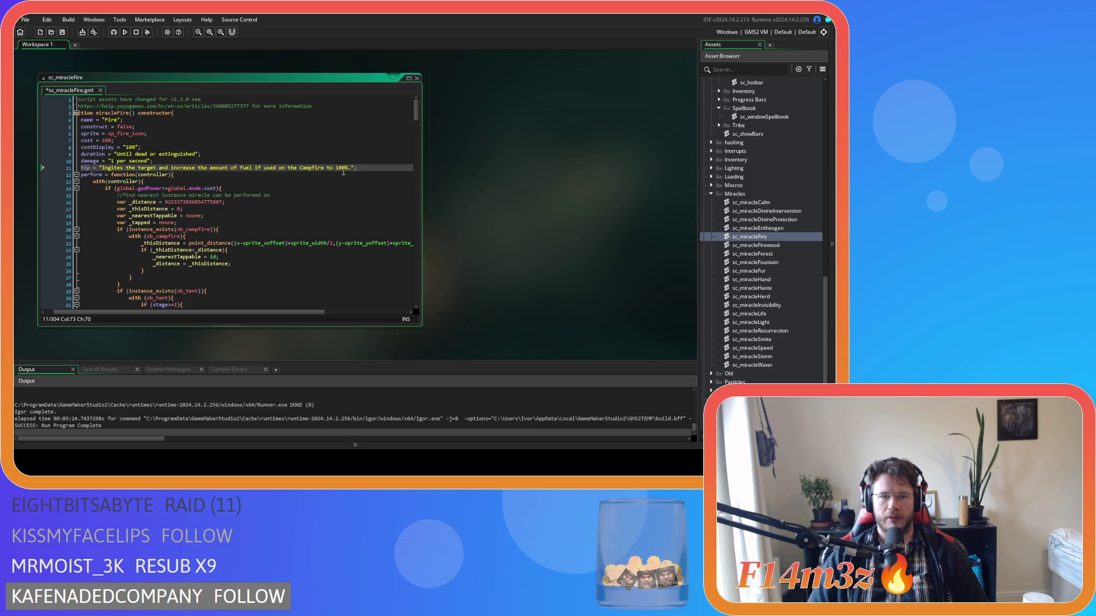
pyautogui.moveTo(347, 166); pyautogui.dragTo(327, 169)
pyautogui.press('BackSpace')
pyautogui.write('to 100%')
pyautogui.click(353, 168)
pyautogui.press('BackSpace')
pyautogui.click(373, 168)
pyautogui.hotkey('ctrl', 's')
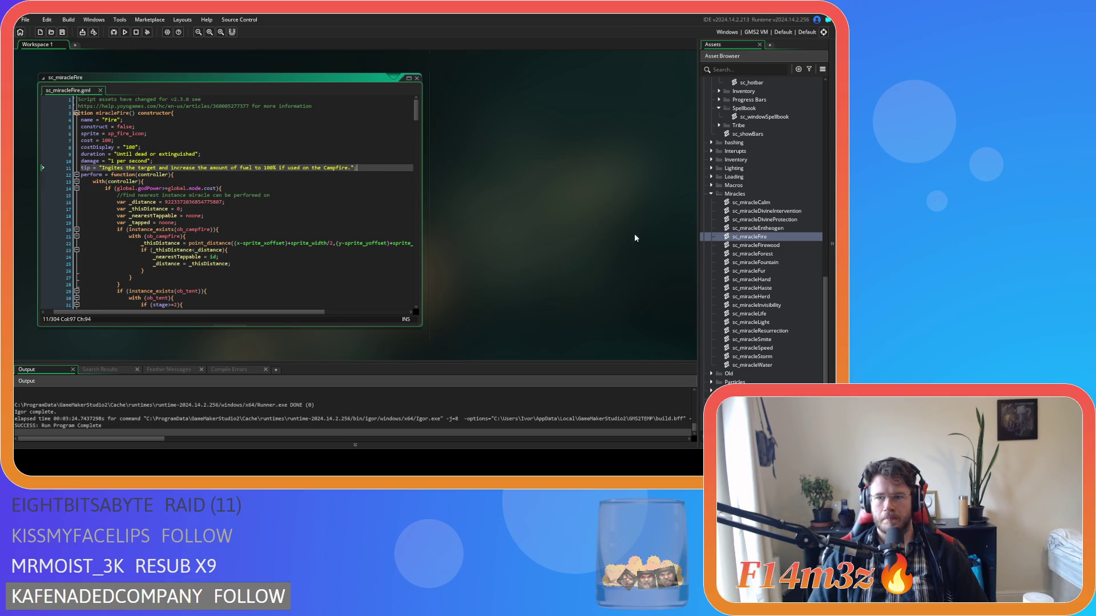
# Open sc_miracleSmite and delete the Follower/Creature clauses from the tooltip
pyautogui.doubleClick(766, 340)
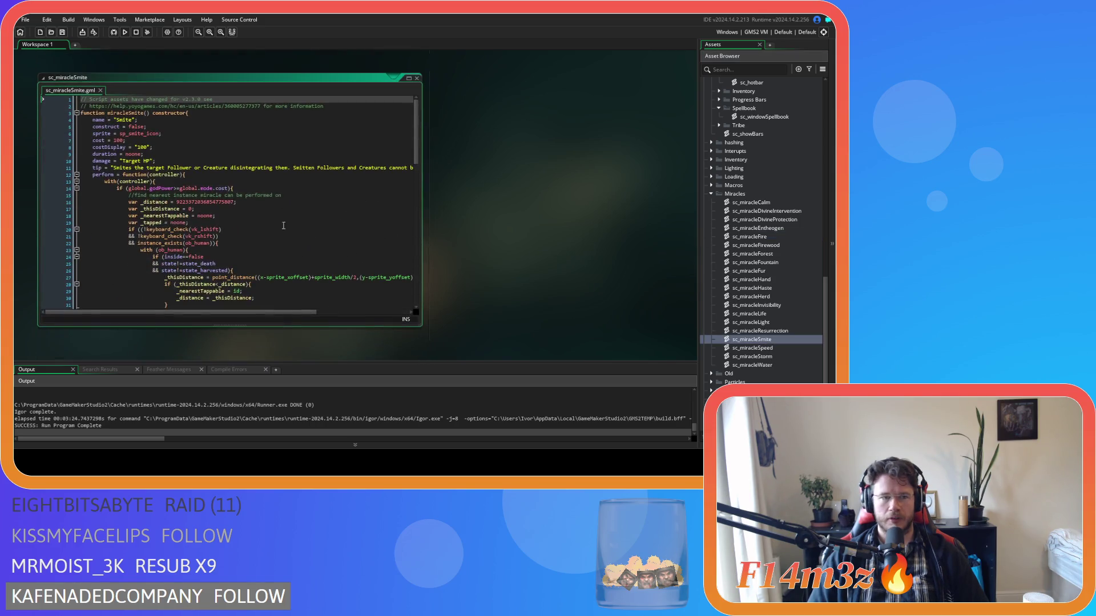
pyautogui.moveTo(166, 168)
pyautogui.mouseDown()
pyautogui.moveTo(253, 173)
pyautogui.moveTo(227, 169)
pyautogui.mouseUp()
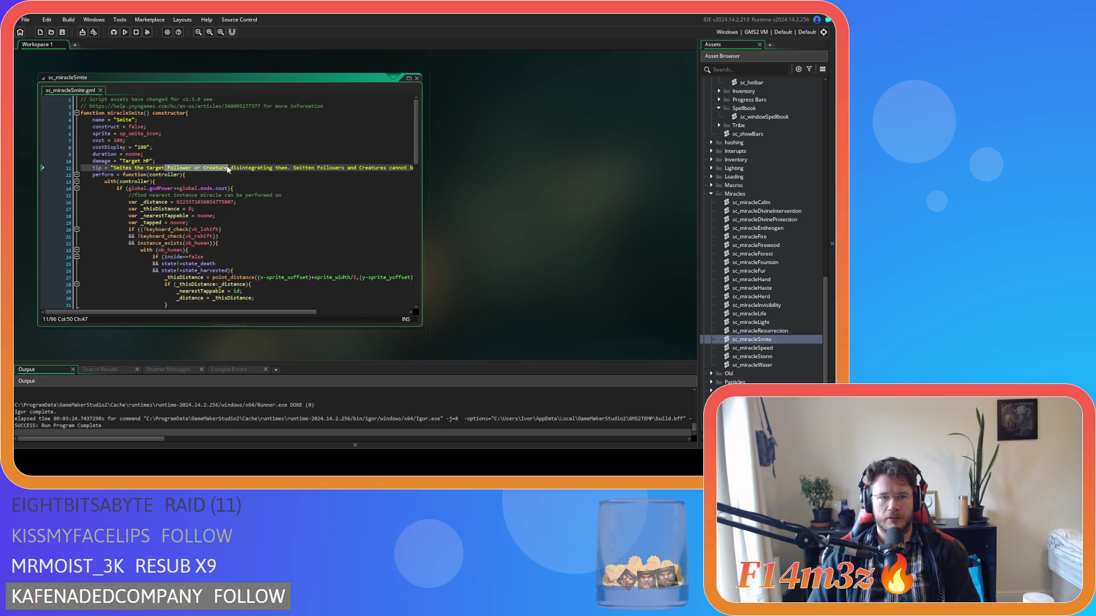
pyautogui.press('Delete')
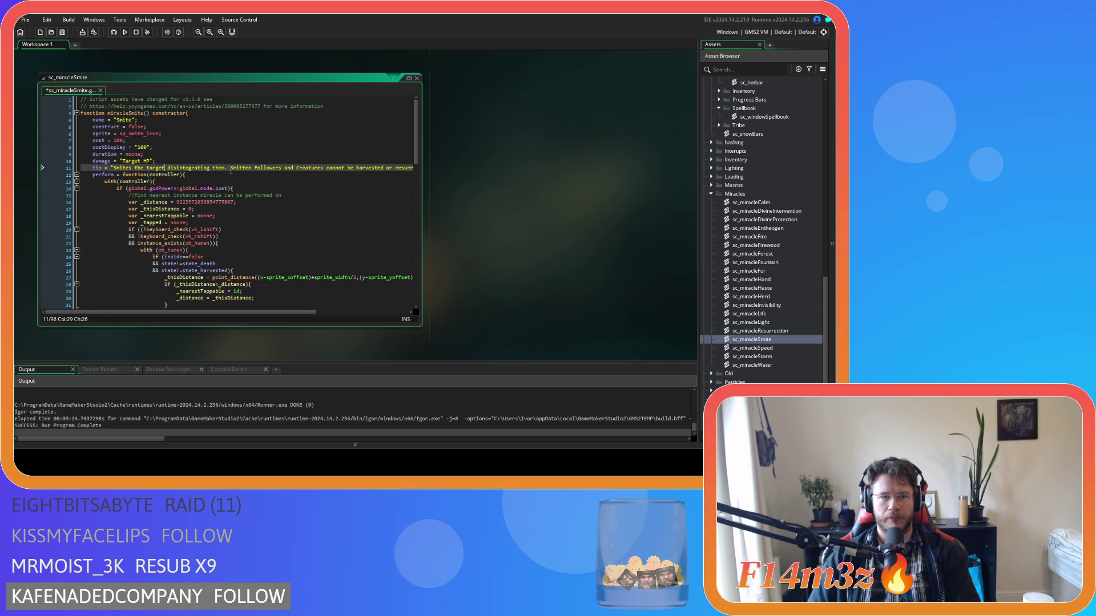
pyautogui.moveTo(254, 167); pyautogui.dragTo(323, 170)
pyautogui.click(230, 168)
pyautogui.moveTo(226, 168); pyautogui.dragTo(272, 171)
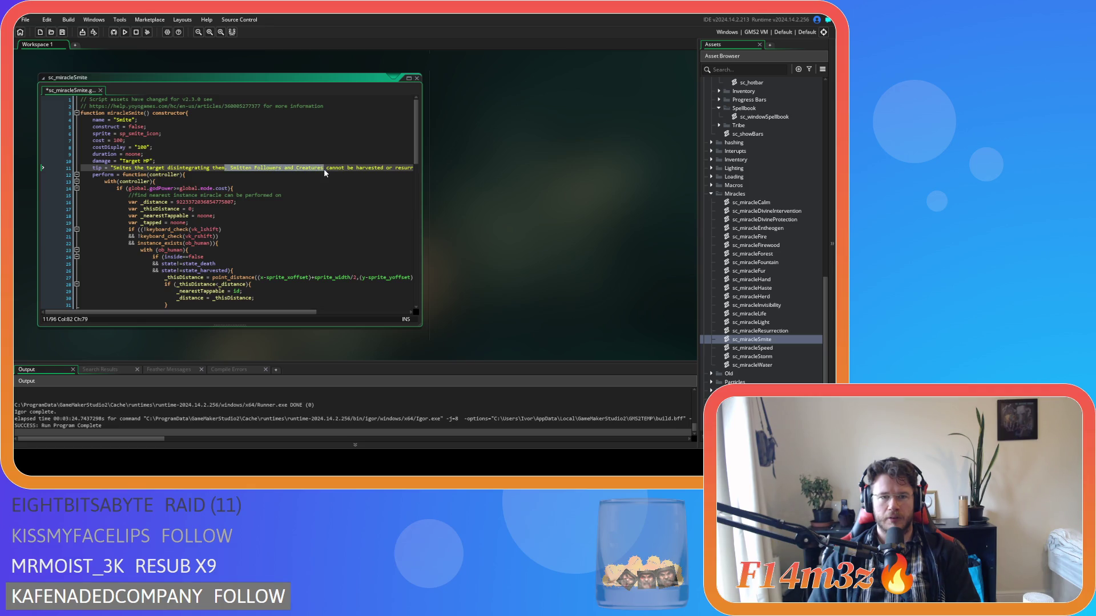
pyautogui.press('BackSpace')
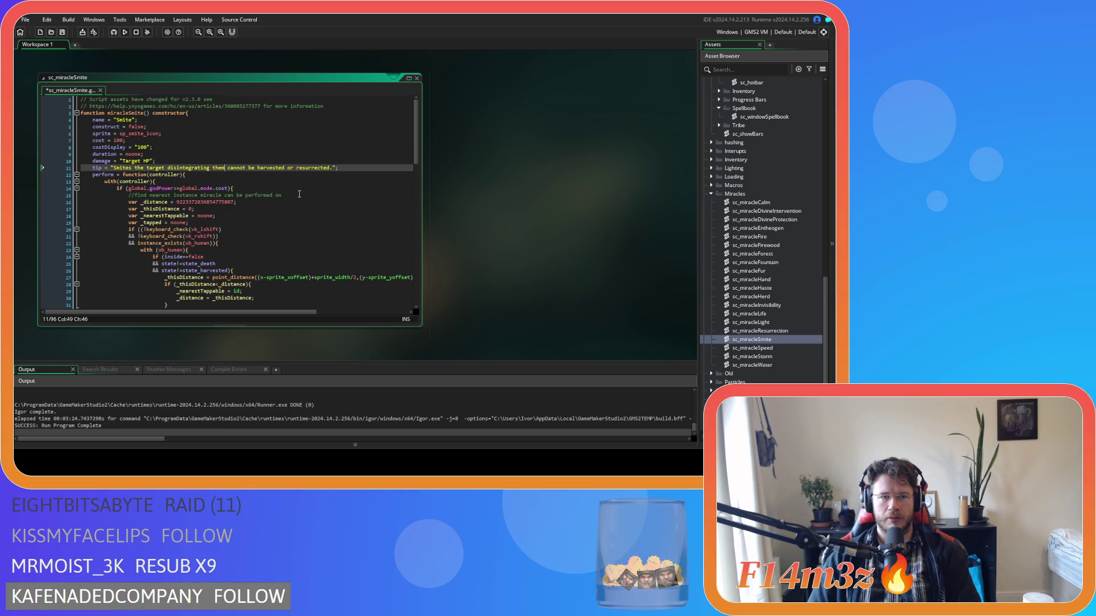
# Add '. Smitten targets' after 'them', fix the parentheses, save, and run the game
pyautogui.write('(')
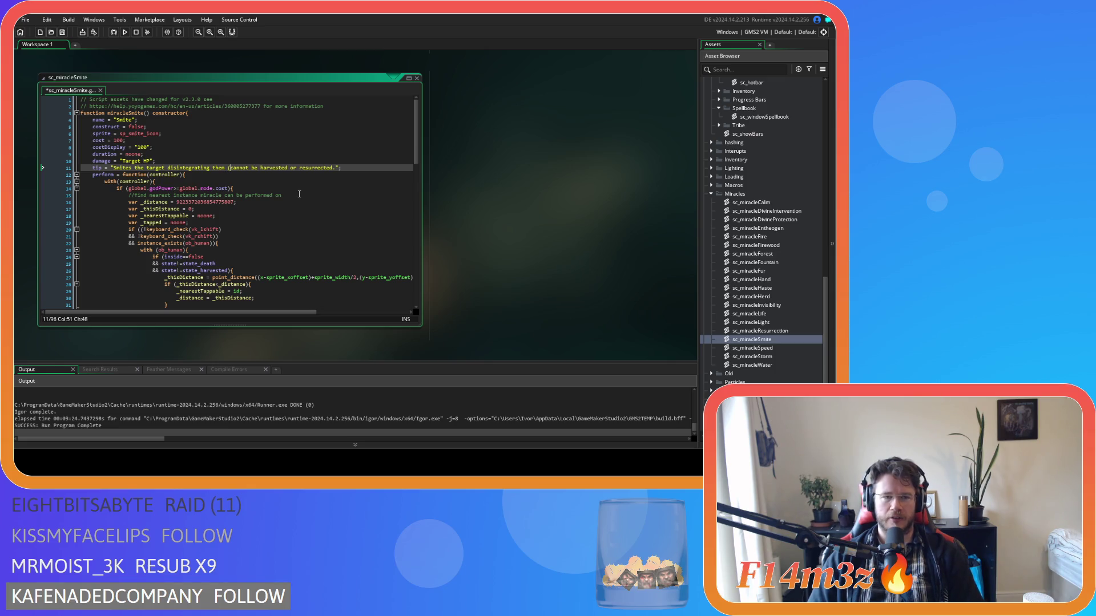
pyautogui.click(337, 168)
pyautogui.write(')')
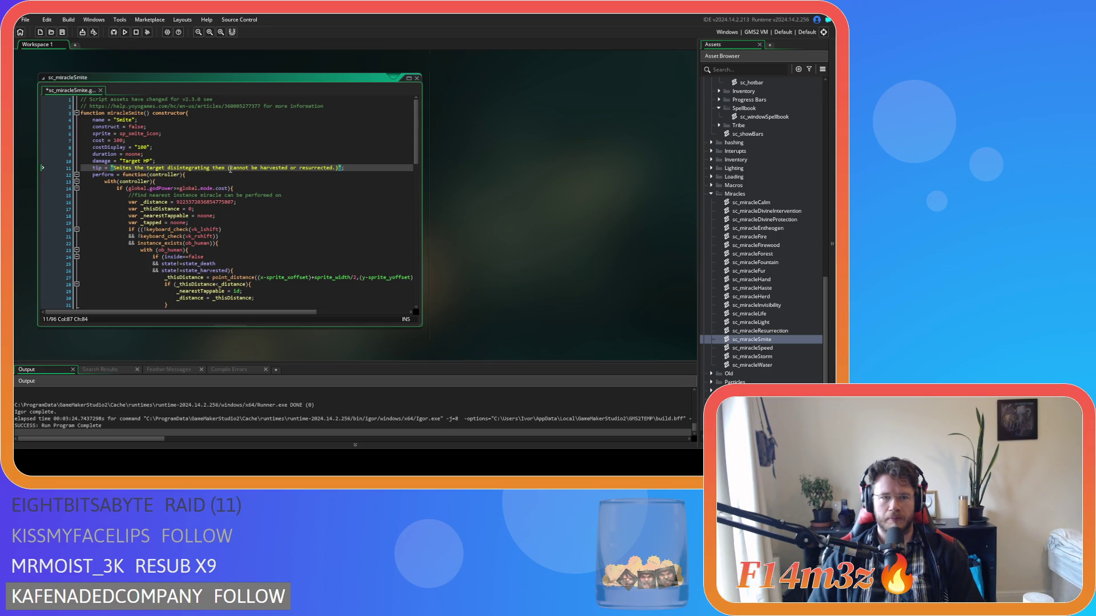
pyautogui.press('BackSpace')
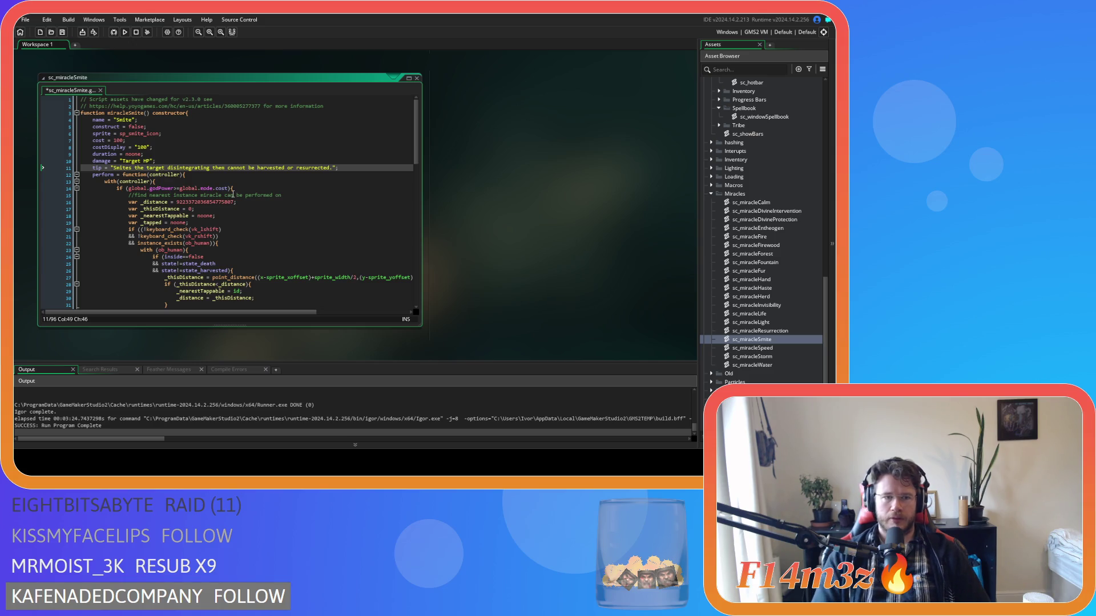
pyautogui.write('. Smitten ta')
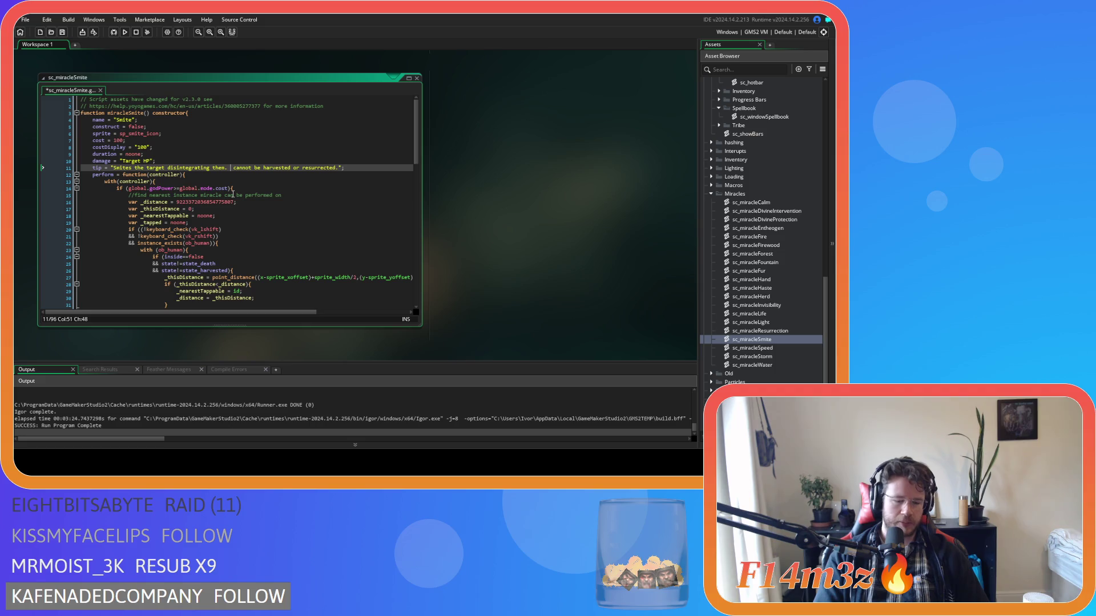
pyautogui.write('rgets')
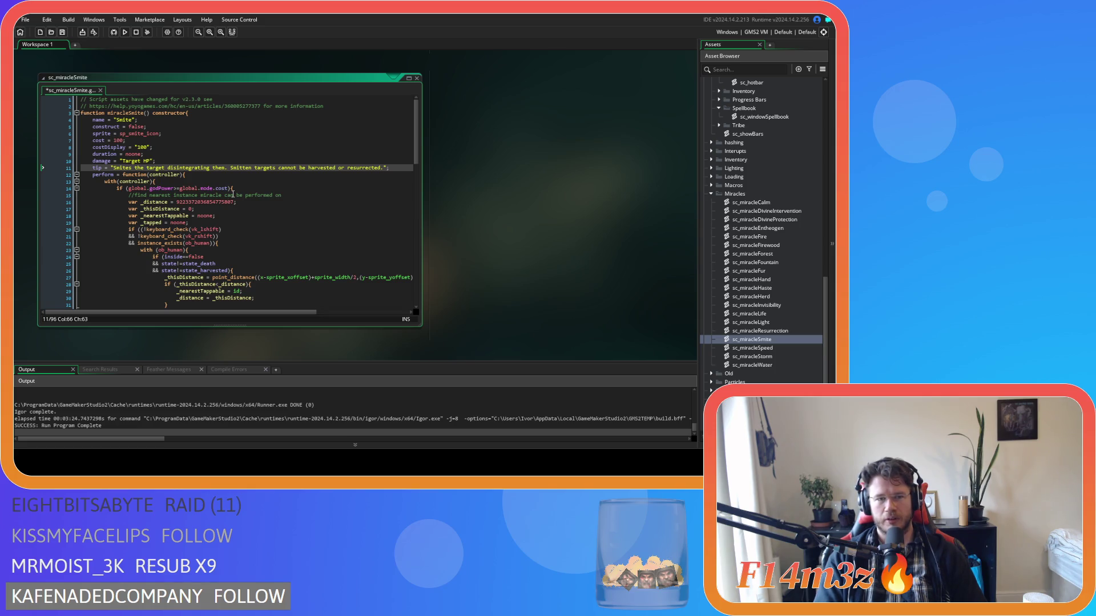
pyautogui.hotkey('ctrl', 's')
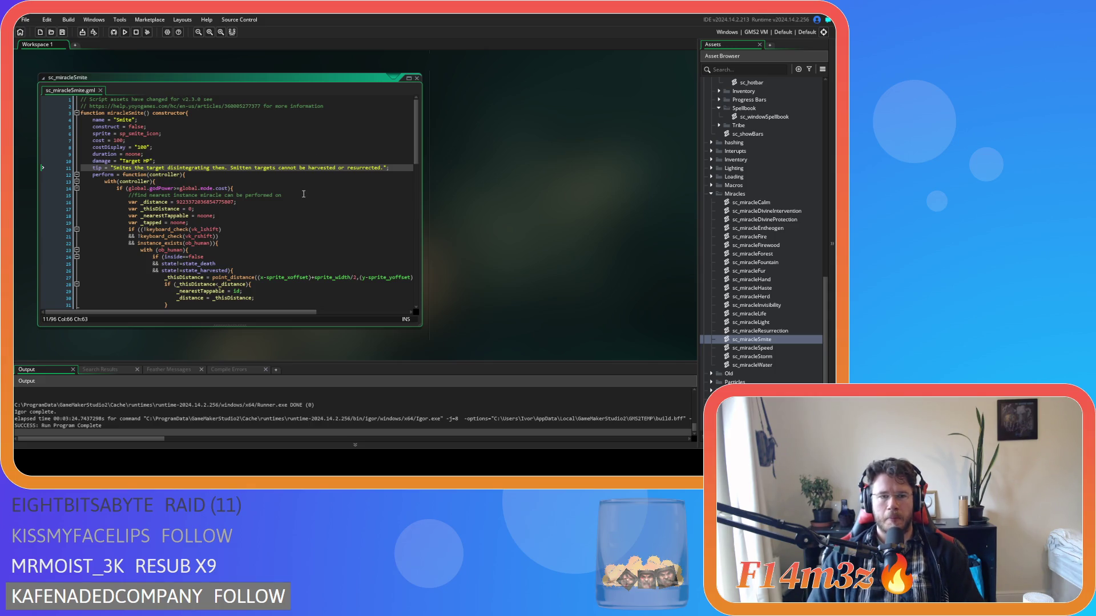
pyautogui.press('F5')
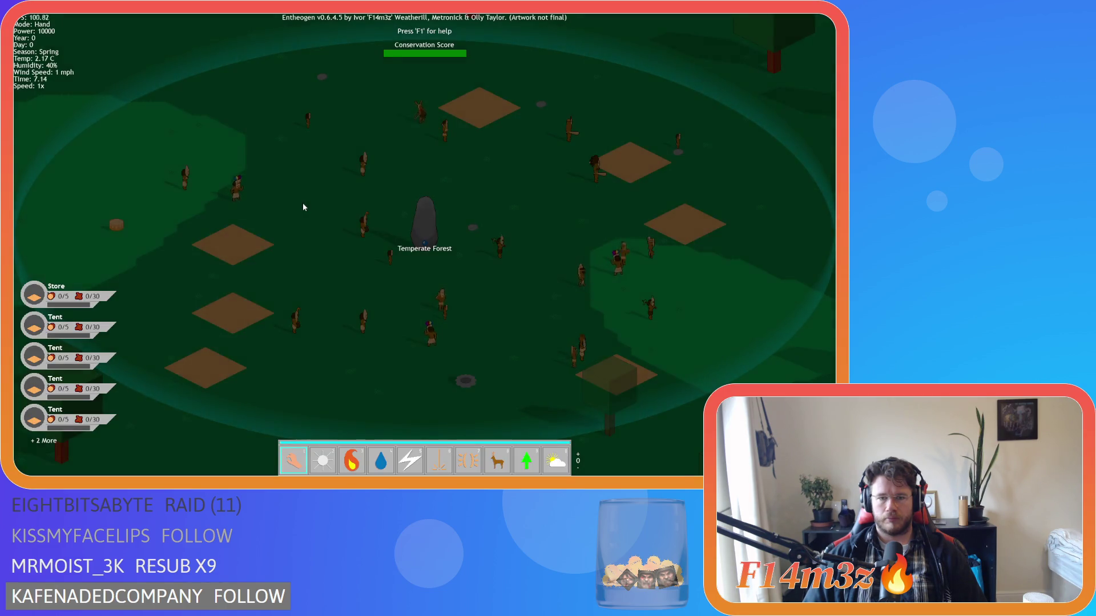
# Open the in-game Miracles spellbook with F1 to view the revised tooltips
pyautogui.press('F1')
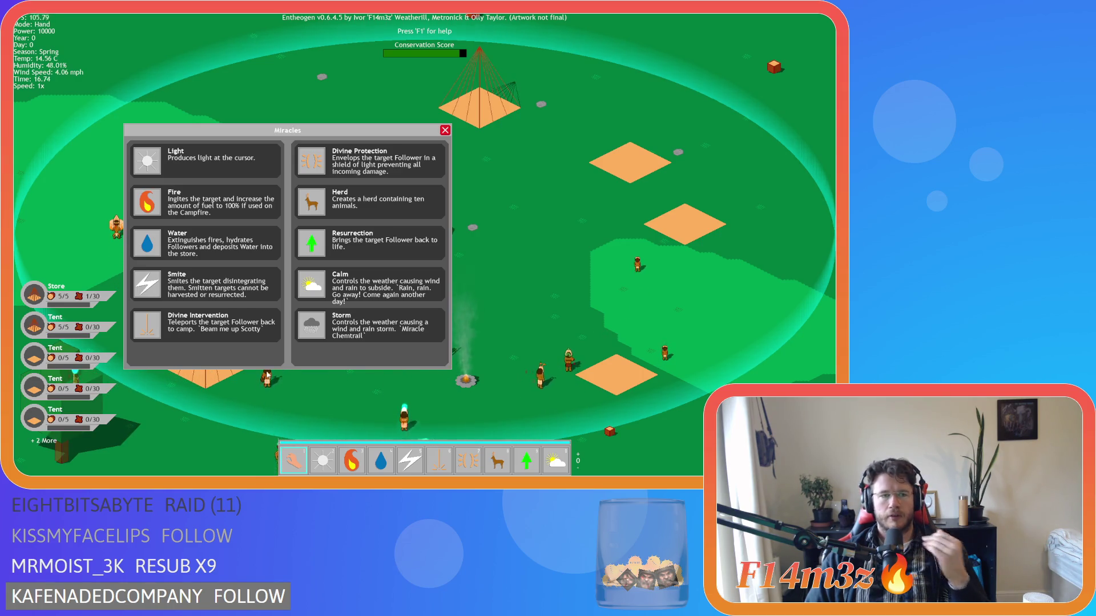
# Close the spellbook, quit to the title menu, and start a New Game
pyautogui.press('w')
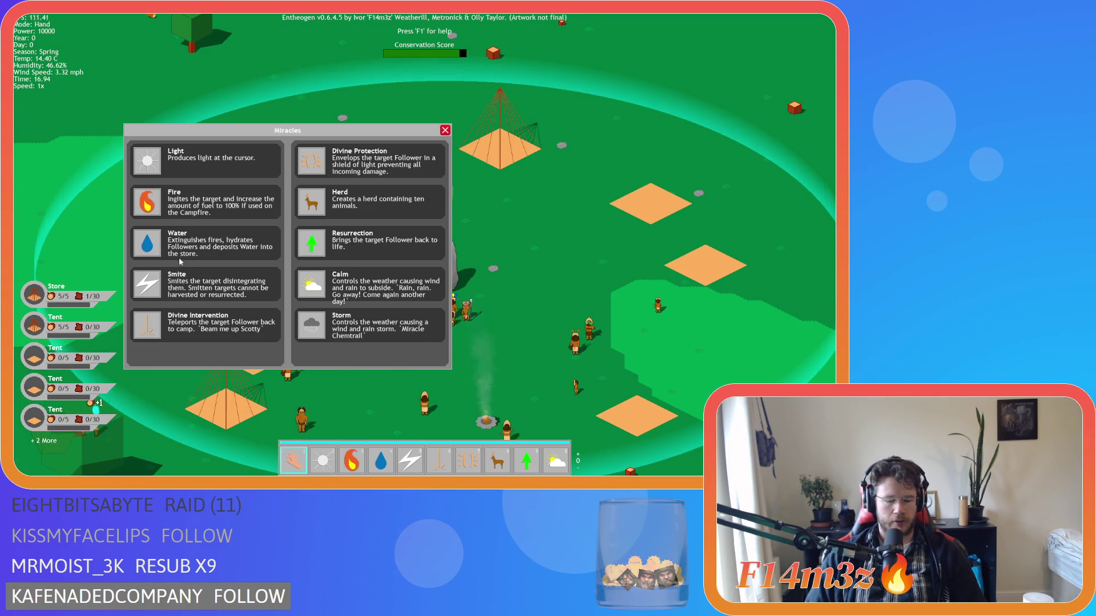
pyautogui.press('Escape')
pyautogui.press('Escape')
pyautogui.press('y')
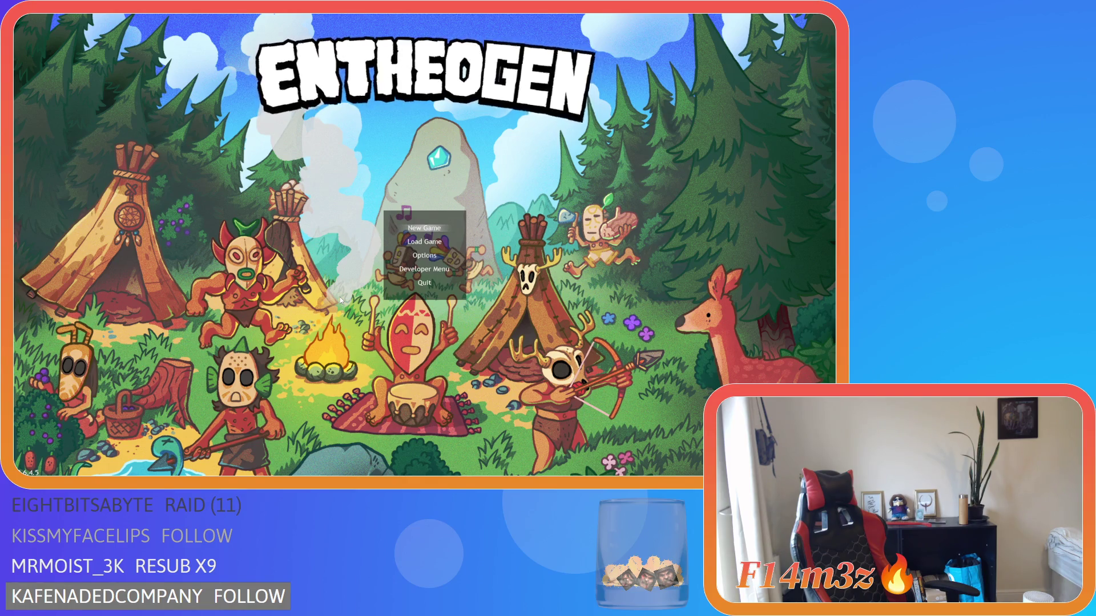
pyautogui.press('Return')
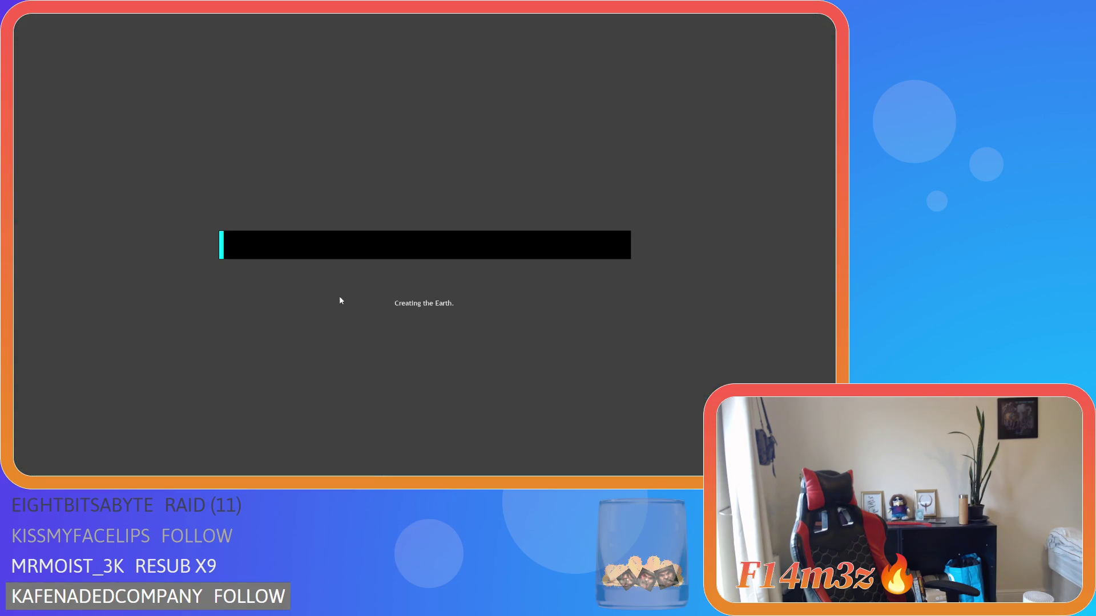